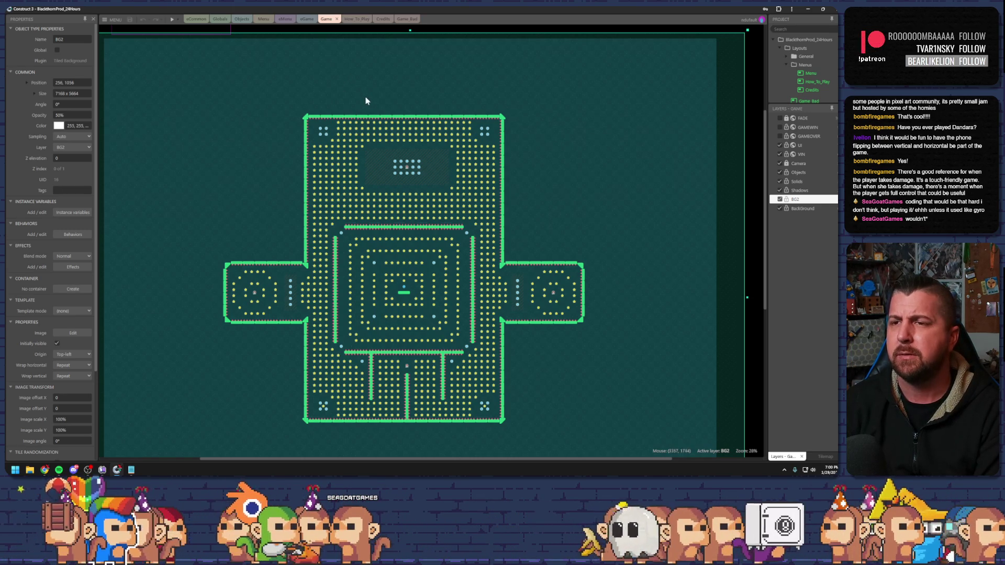
Launch a full-screen preview of the current layout.
left_click(177, 20)
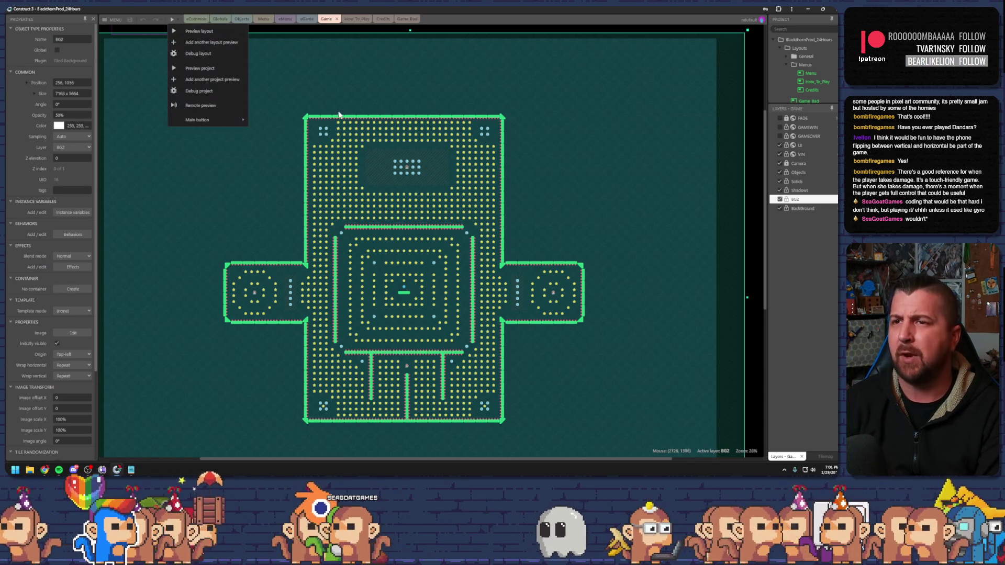
left_click(224, 42)
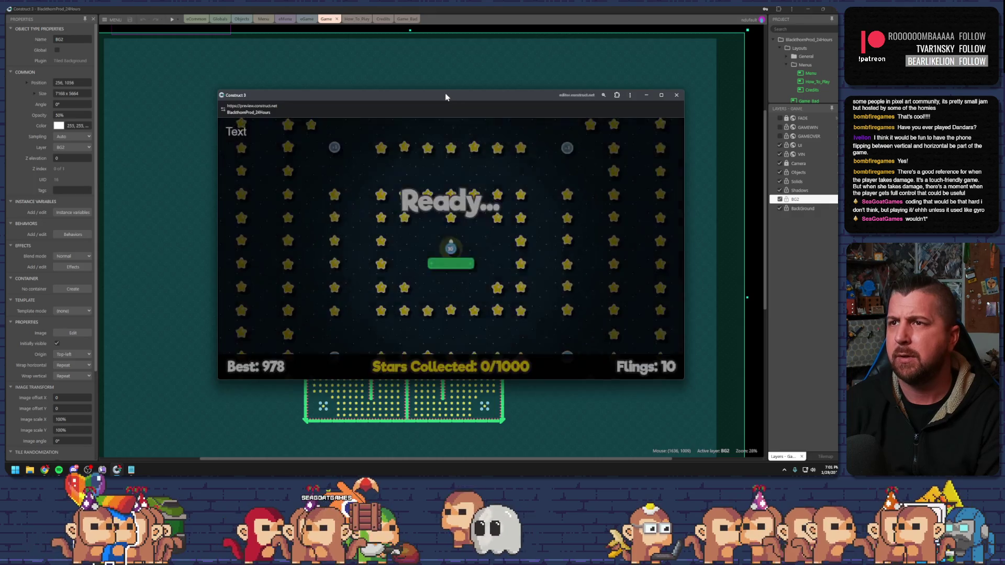
double_click(446, 97)
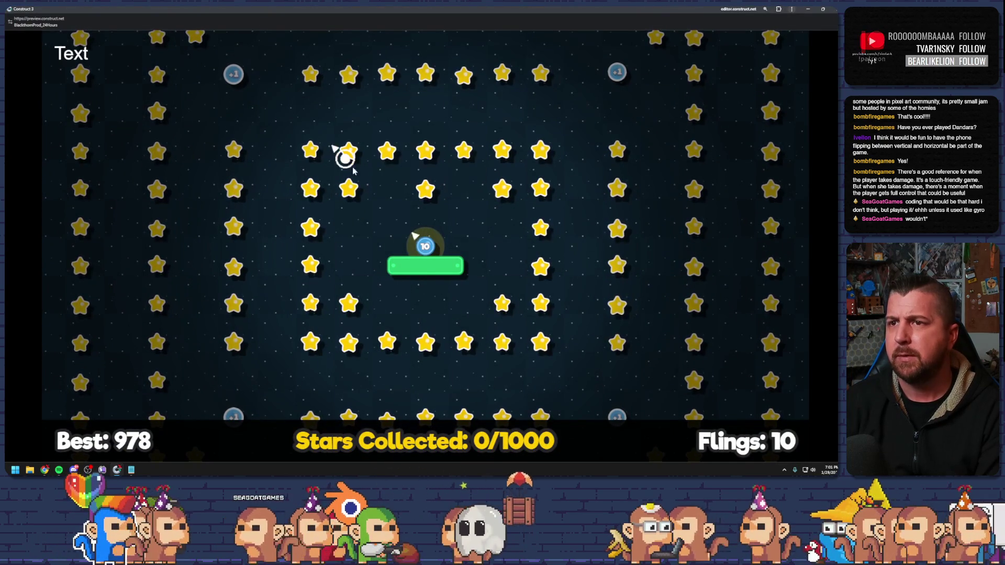
Fling the ball at stars until the You Lost screen at 55 stars, then close the preview.
left_click(344, 159)
left_click_drag(366, 159, 372, 71)
mouse_move(247, 198)
left_mouse_down()
mouse_move(279, 340)
mouse_move(314, 425)
left_mouse_up()
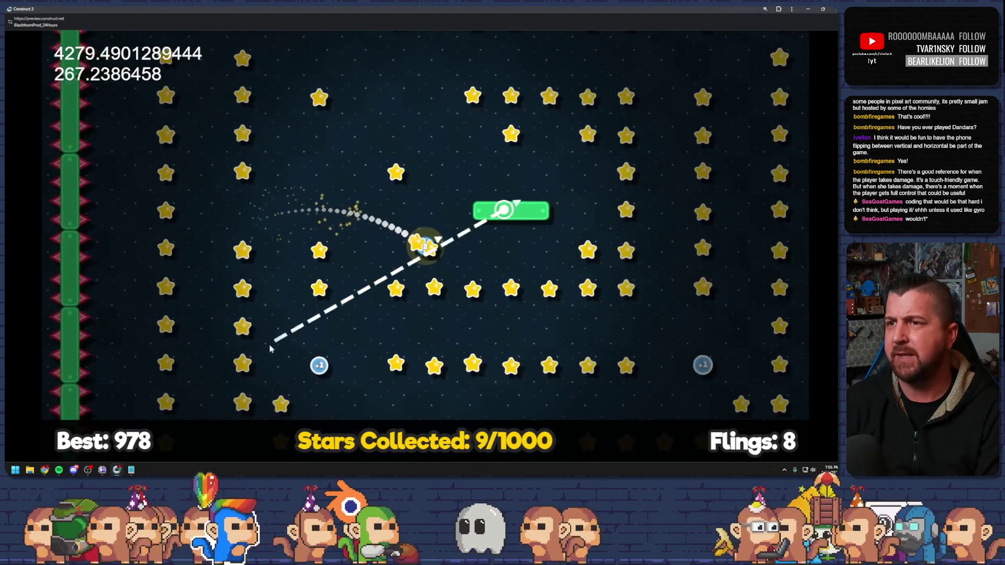
left_click_drag(400, 289, 189, 352)
mouse_move(398, 251)
left_mouse_down()
mouse_move(545, 365)
mouse_move(465, 306)
left_mouse_up()
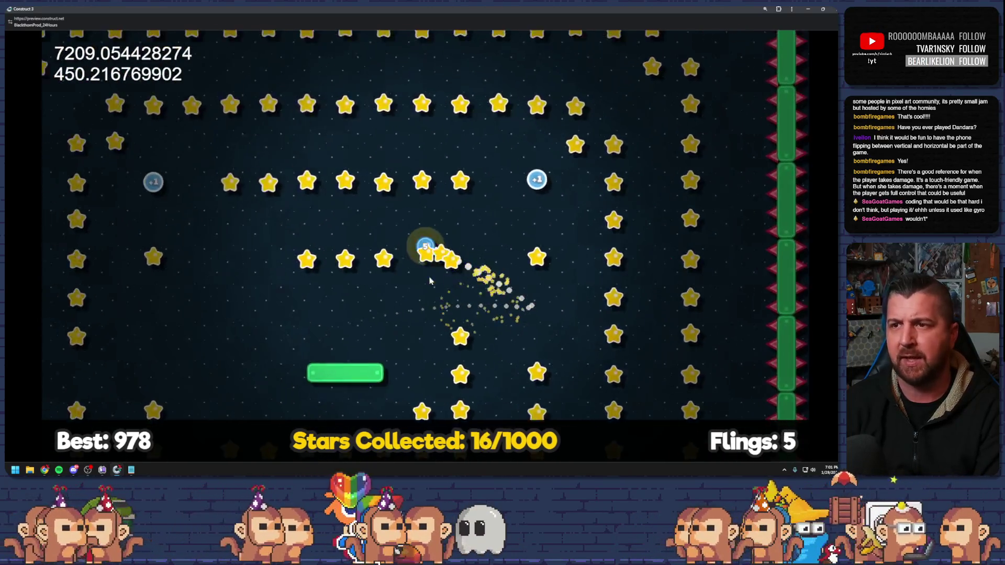
mouse_move(314, 234)
left_mouse_down()
mouse_move(284, 271)
mouse_move(253, 265)
left_mouse_up()
left_click_drag(414, 293, 384, 357)
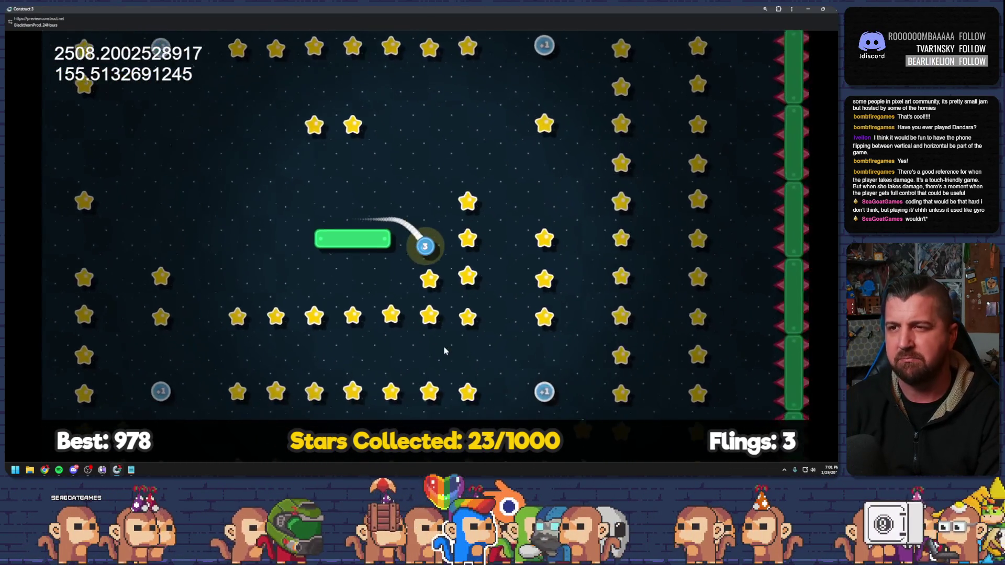
mouse_move(445, 351)
left_mouse_down()
mouse_move(523, 360)
mouse_move(414, 369)
mouse_move(388, 382)
left_mouse_up()
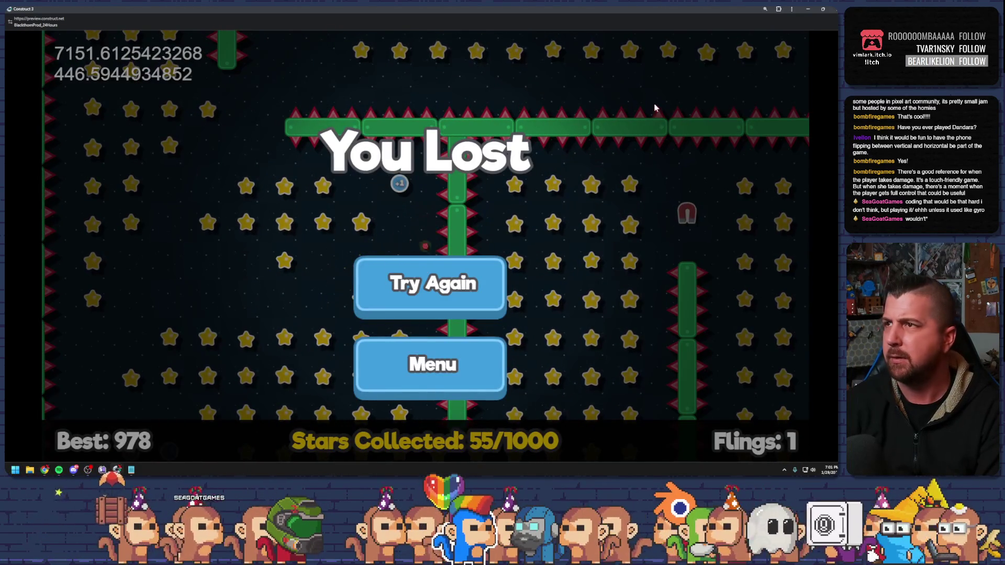
left_click(823, 9)
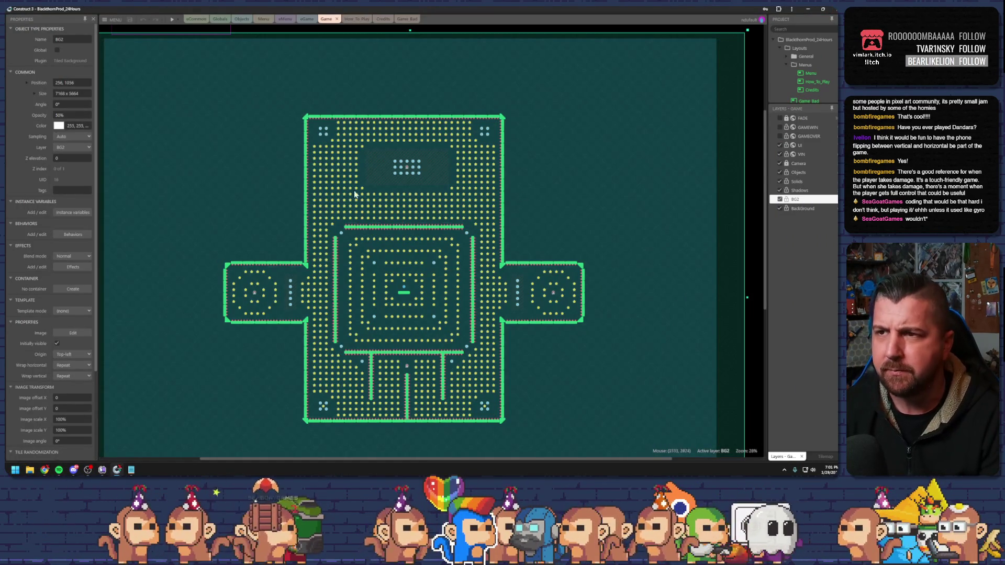
Show the Game layout's properties, then bring the Twitch browse page to the front.
left_click(754, 149)
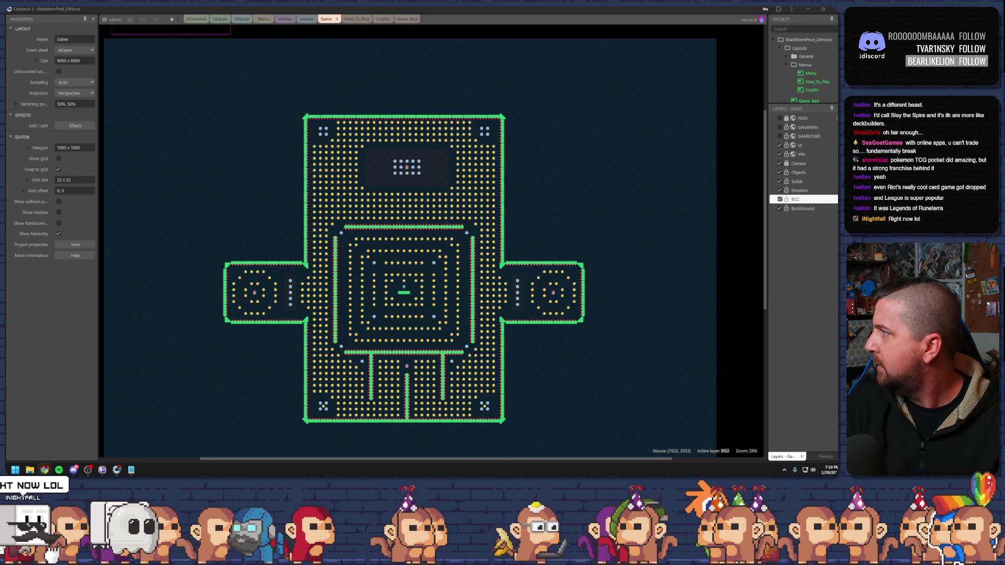
key("alt+Tab")
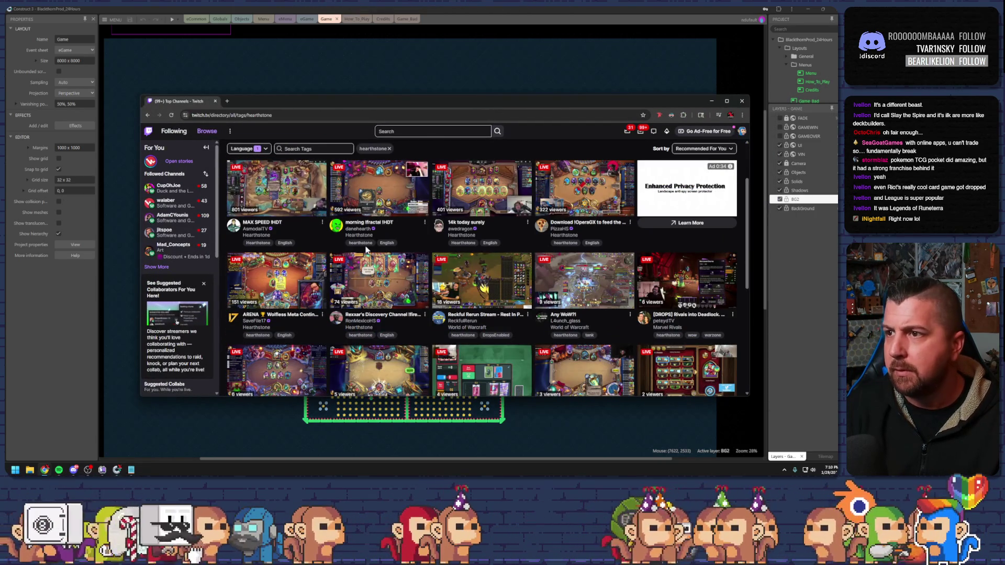
scroll(299, 246, "down", 2)
scroll(290, 255, "up", 4)
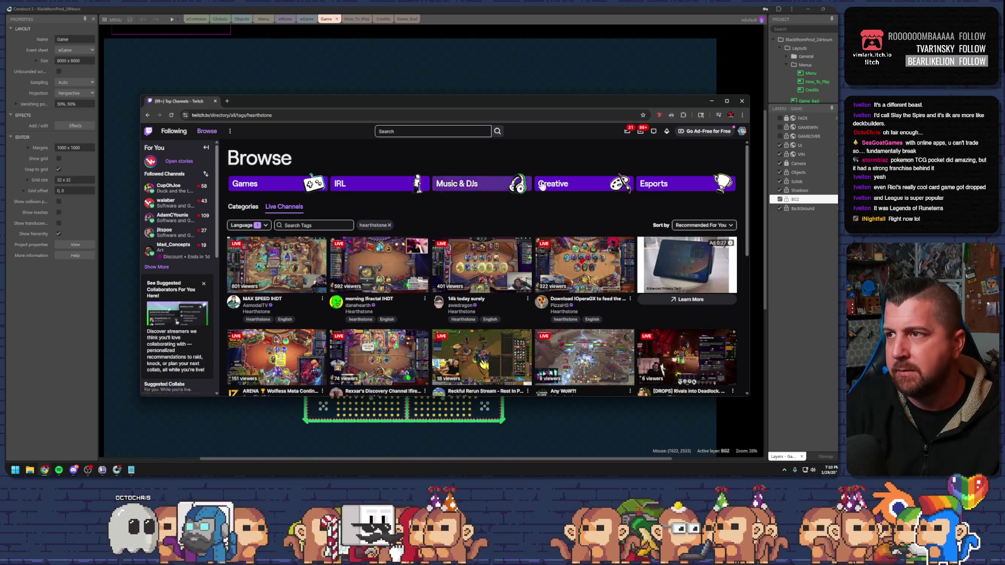
left_click(742, 101)
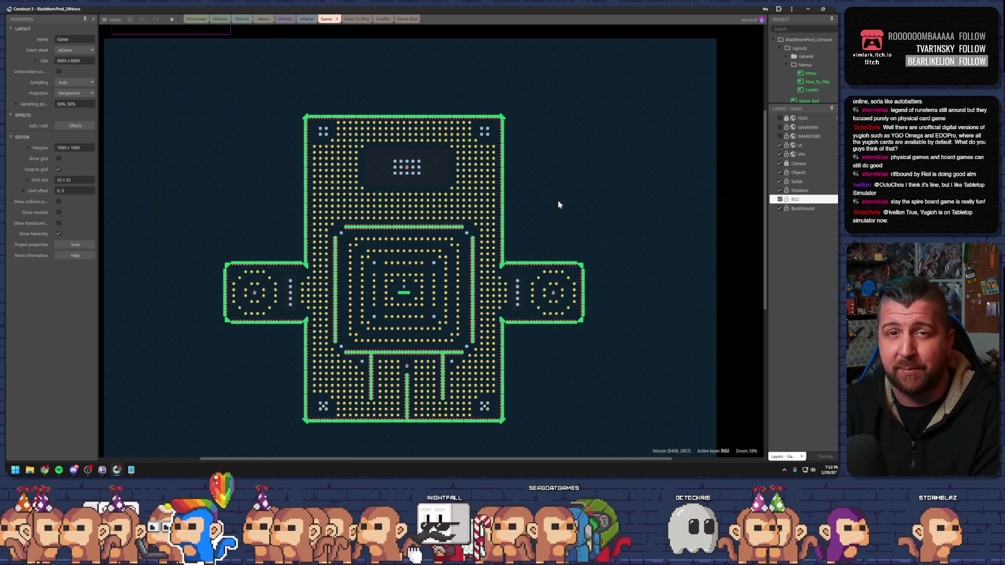
left_click(545, 207)
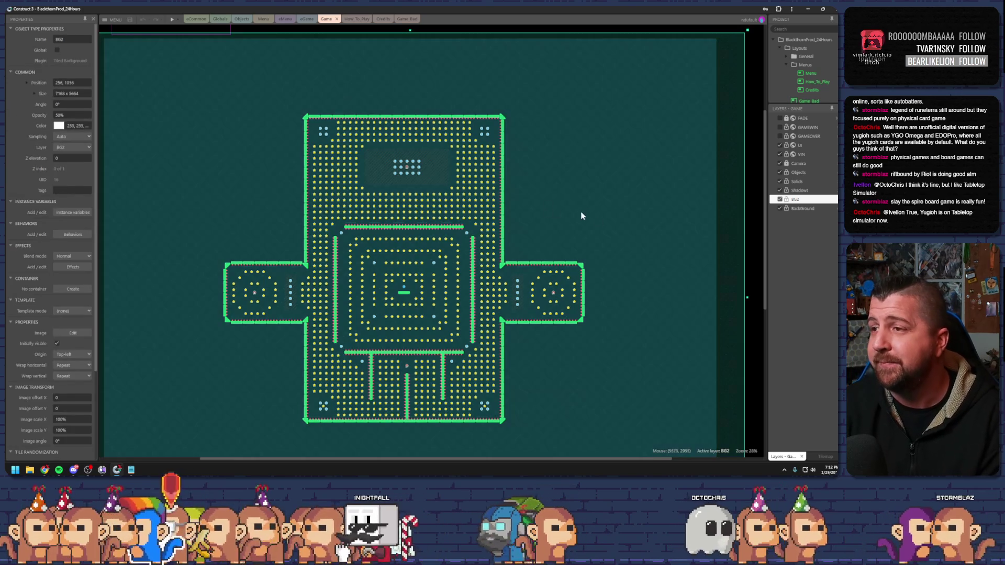
left_click(747, 218)
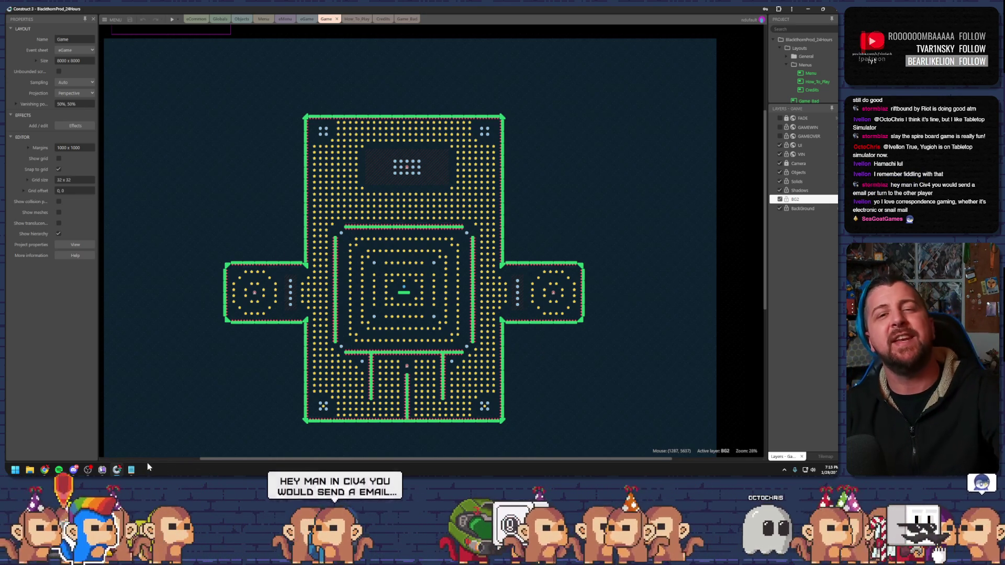
left_click(131, 469)
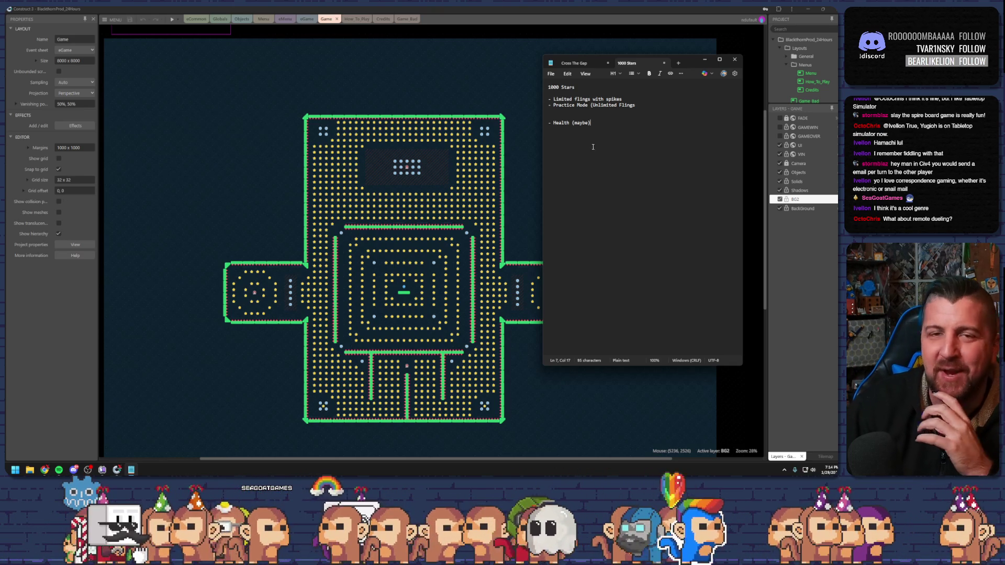
Complete the Practice Mode line with 'no damage from spike)' and remove the blank lines above Health (maybe).
left_click(646, 108)
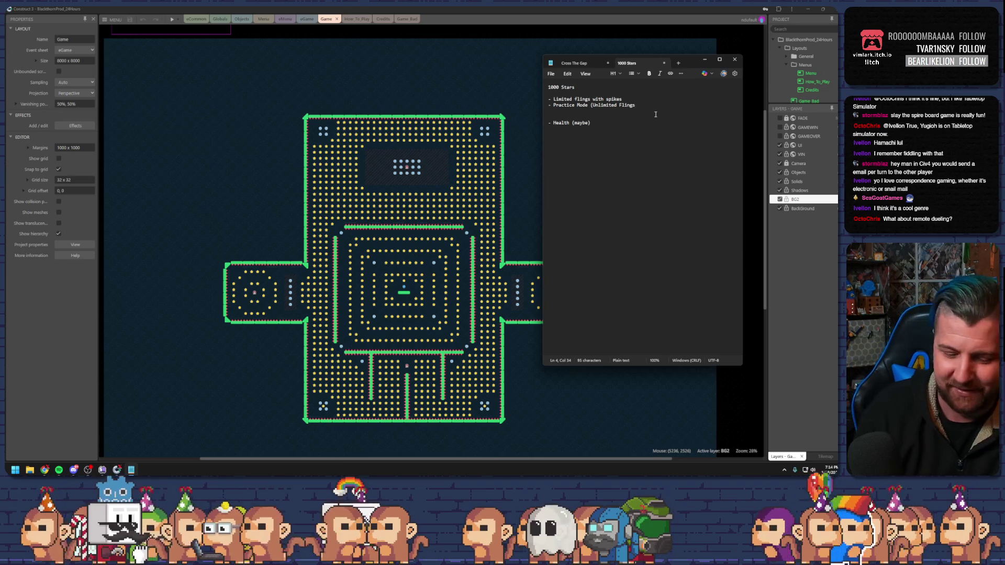
type("no damage from spike)")
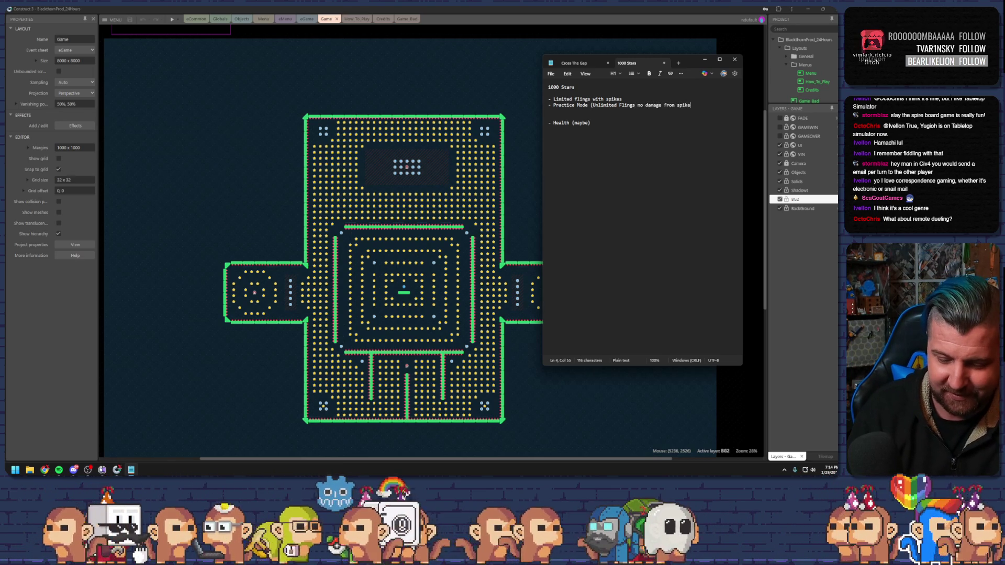
key("Delete")
key("Delete")
key("Down")
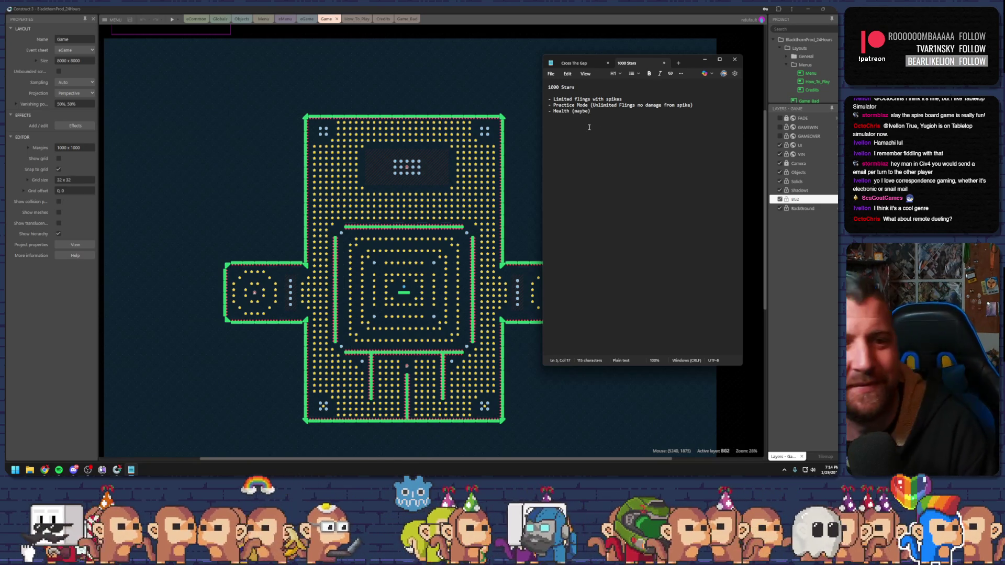
key("Return")
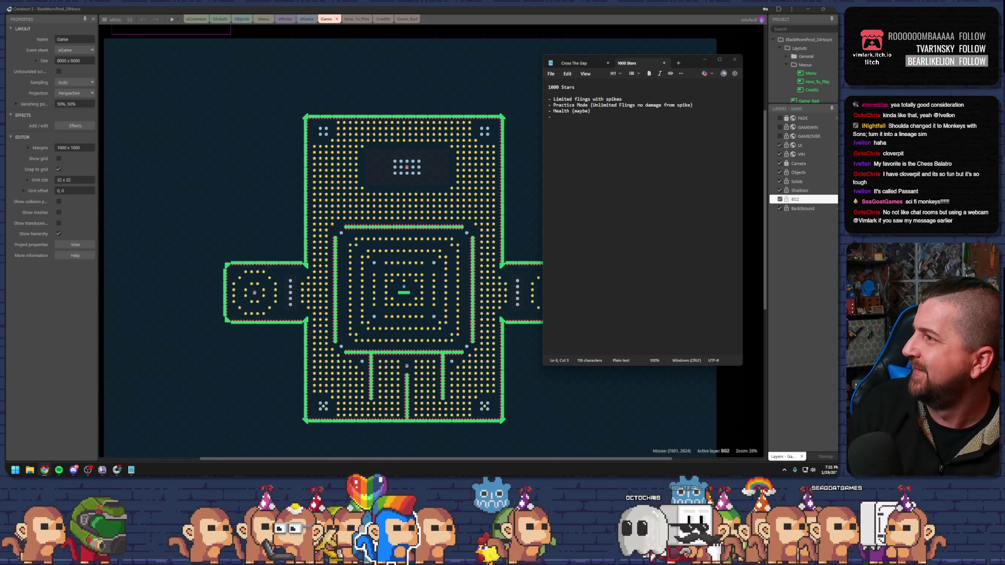
Add Passant to the Steam wishlist and close the store window.
mouse_move(6, 98)
left_mouse_down()
mouse_move(428, 98)
mouse_move(496, 59)
left_mouse_up()
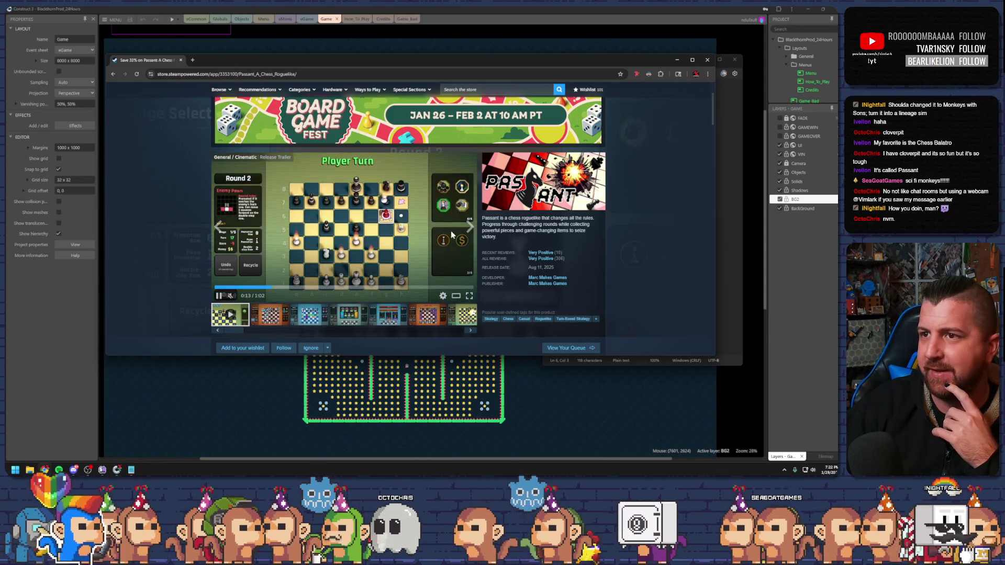
left_click(242, 348)
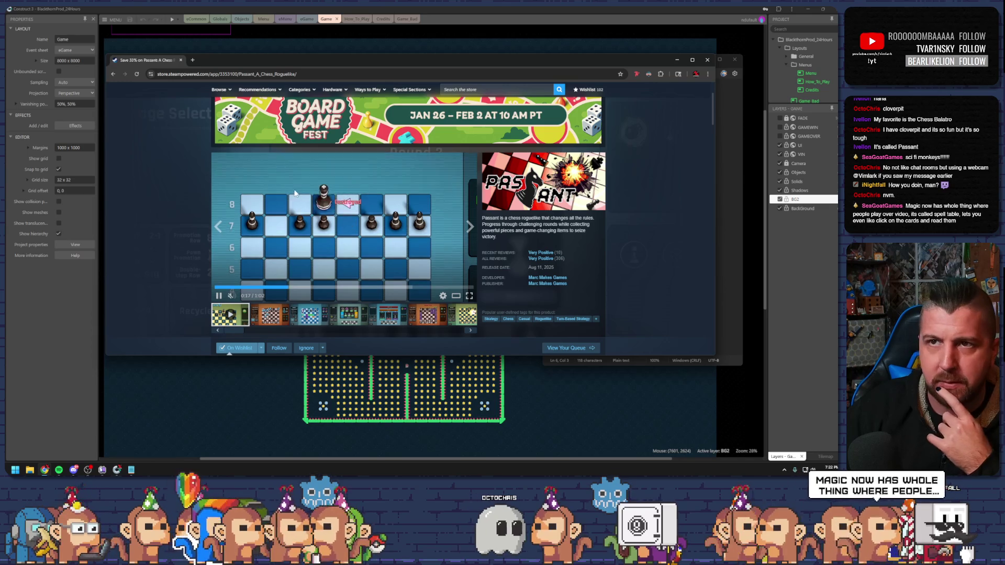
left_click(707, 60)
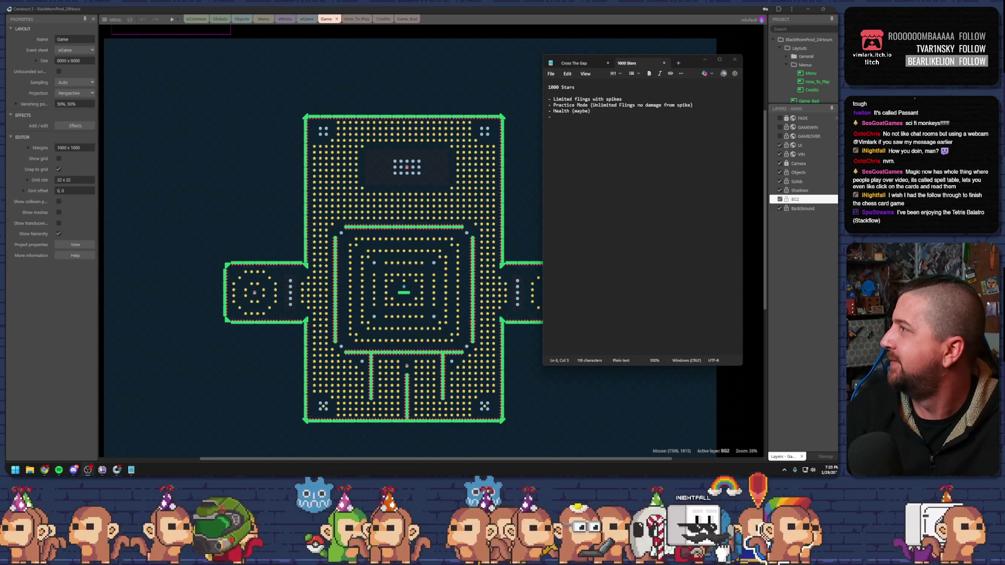
Search the web for 'Stackflow' in a new browser window.
key("super+2")
type("Stackflow")
key("Return")
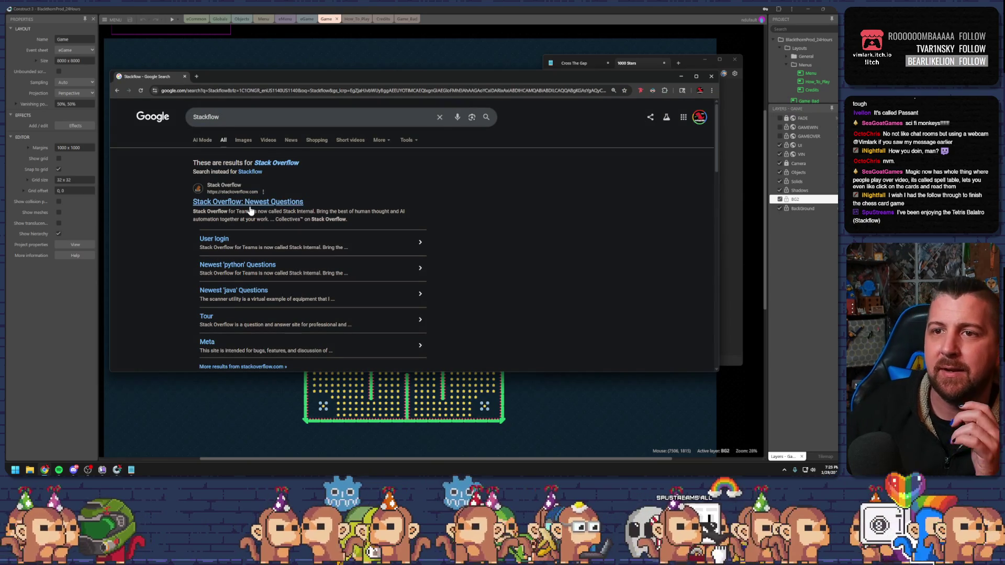
scroll(261, 209, "down", 6)
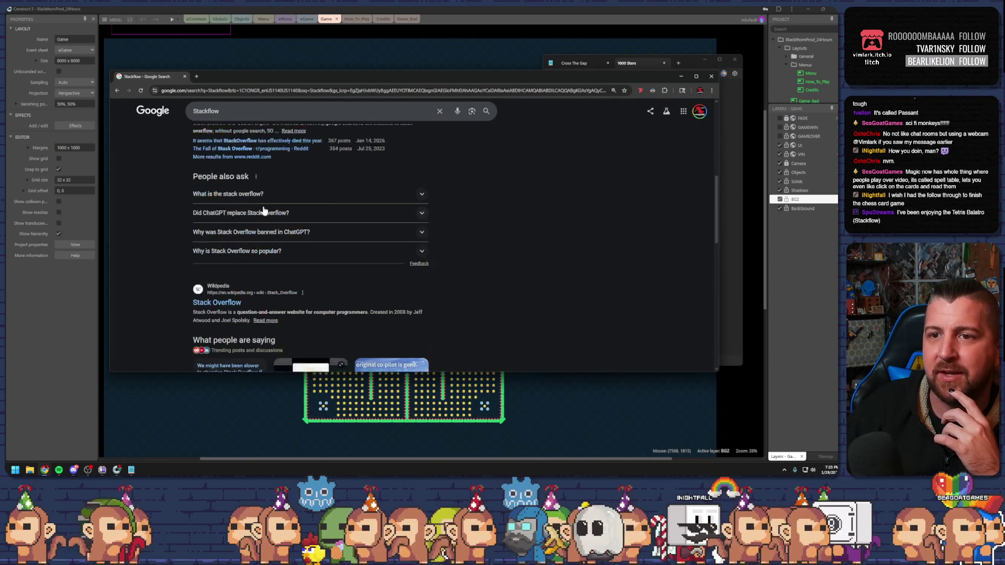
scroll(263, 202, "down", 4)
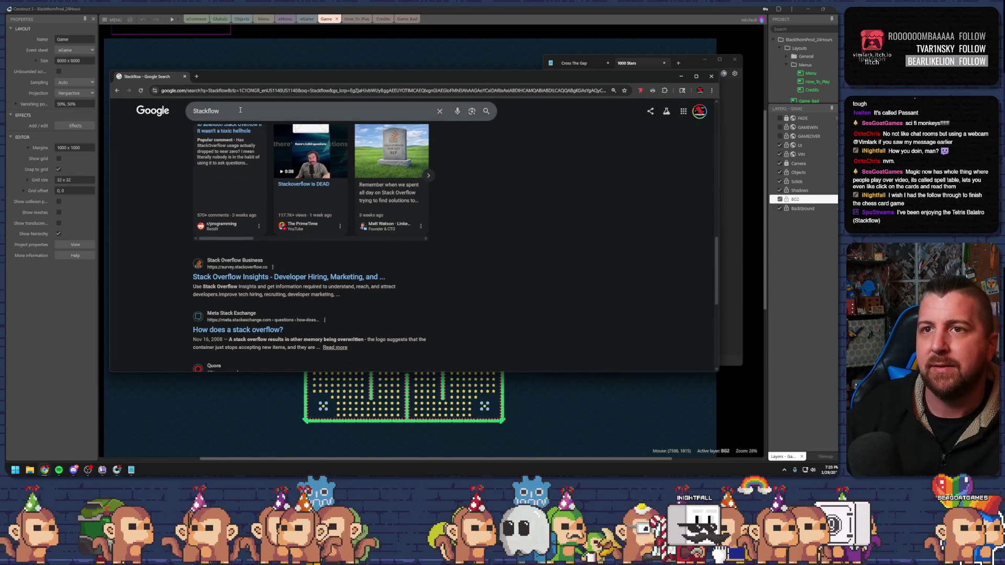
Refine the search to 'Stackflow game', close the browser, and add a blank line below the feature list.
left_click(240, 110)
type("game")
key("Return")
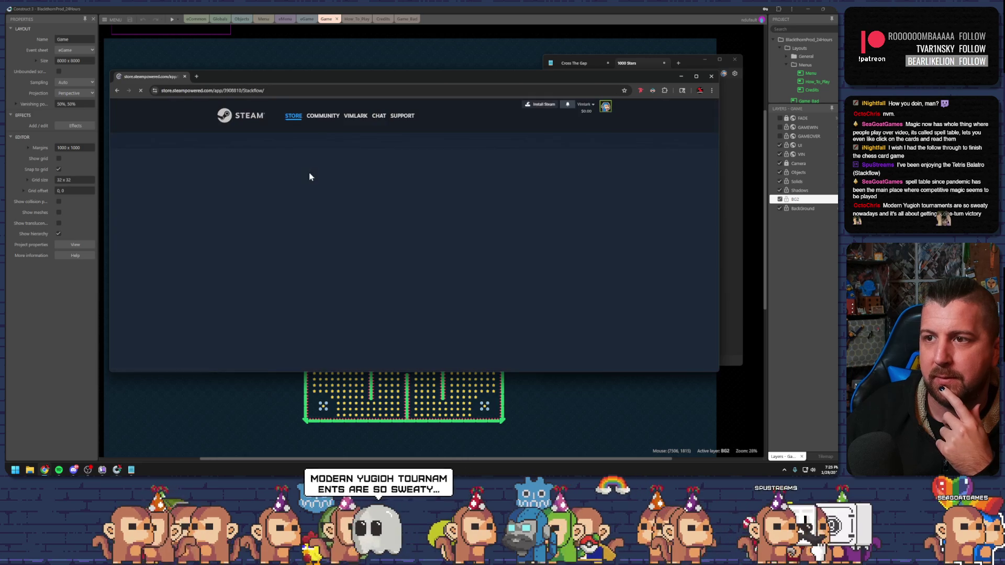
scroll(205, 184, "down", 3)
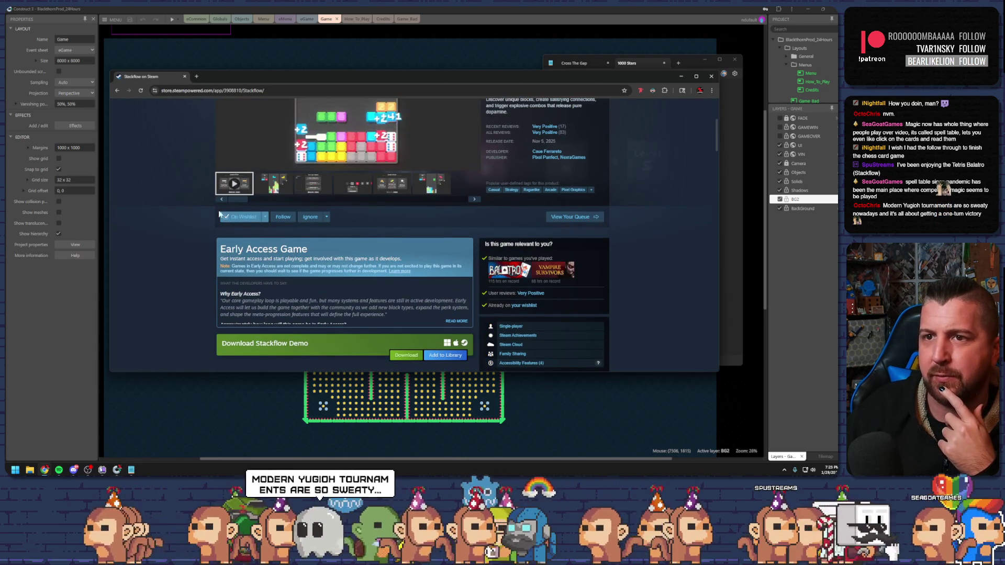
scroll(211, 201, "up", 3)
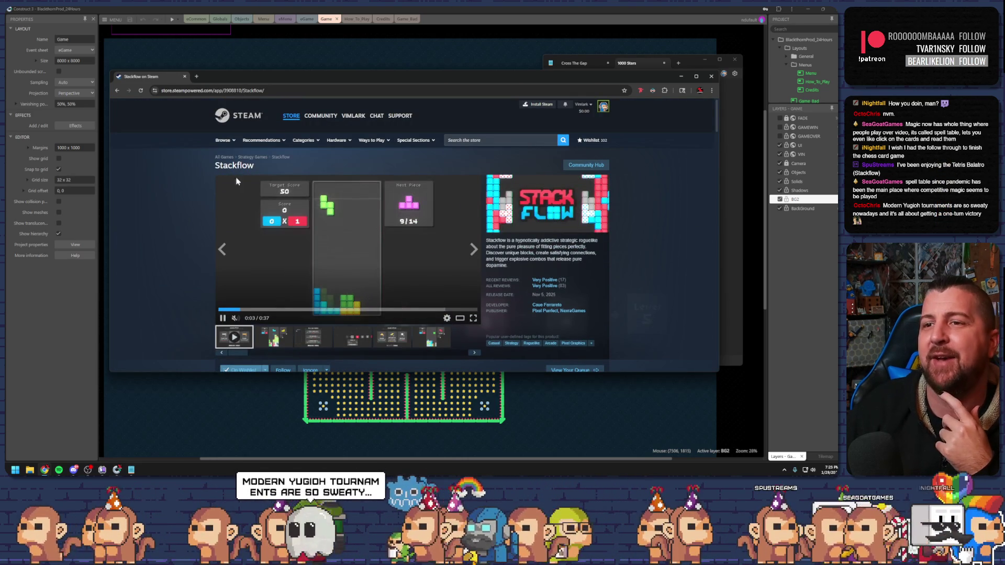
left_click(712, 75)
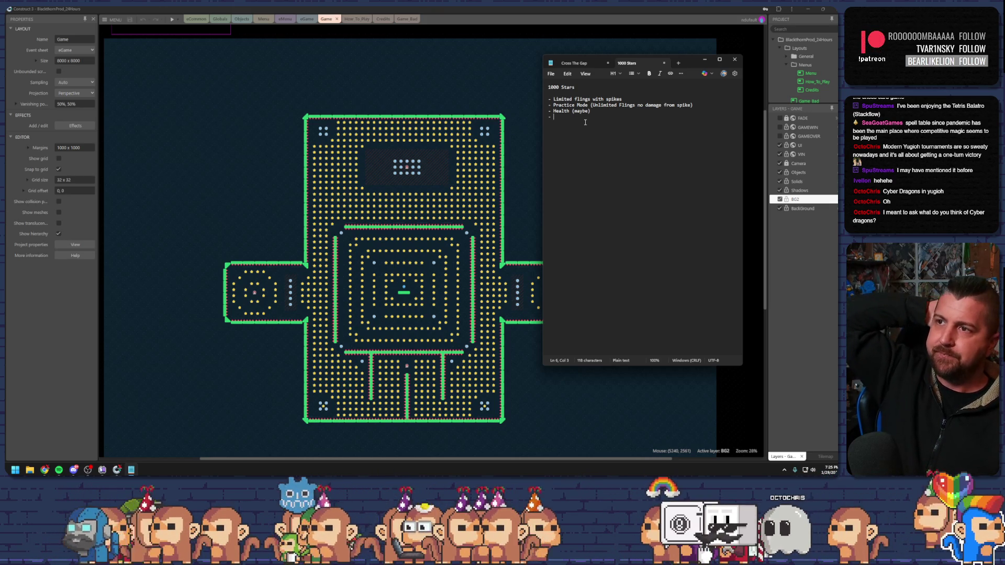
key("Return")
key("Return")
key("Return")
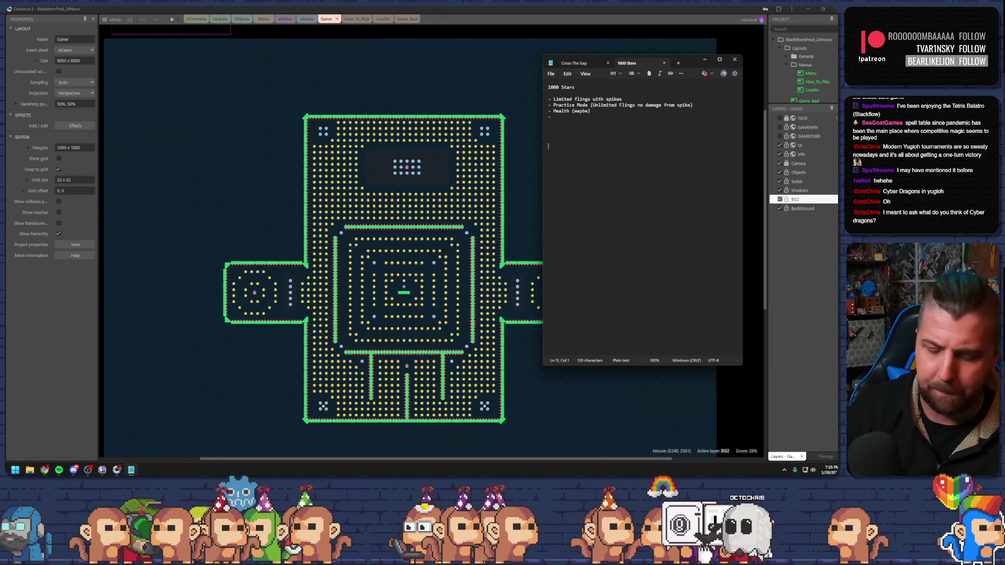
Add a 'Mobile game conversion' heading and the line 'each level will have challenges associated'.
key("Return")
type("Mobile game convers")
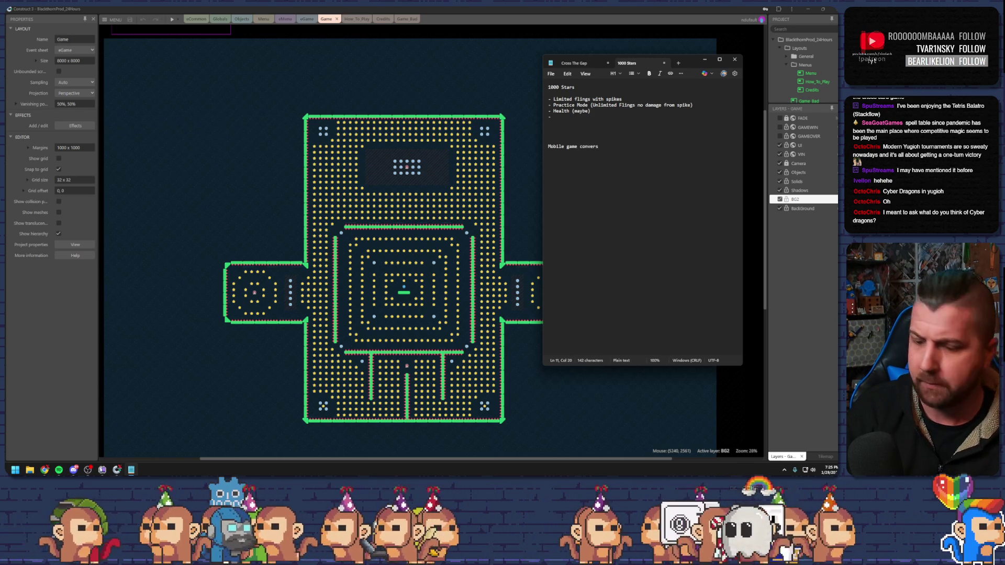
type("ion")
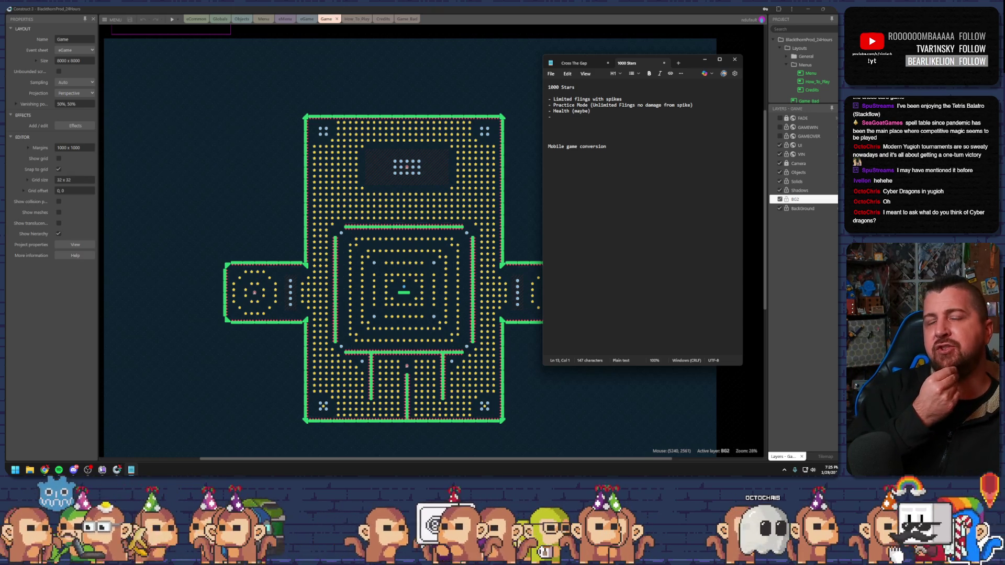
type("e")
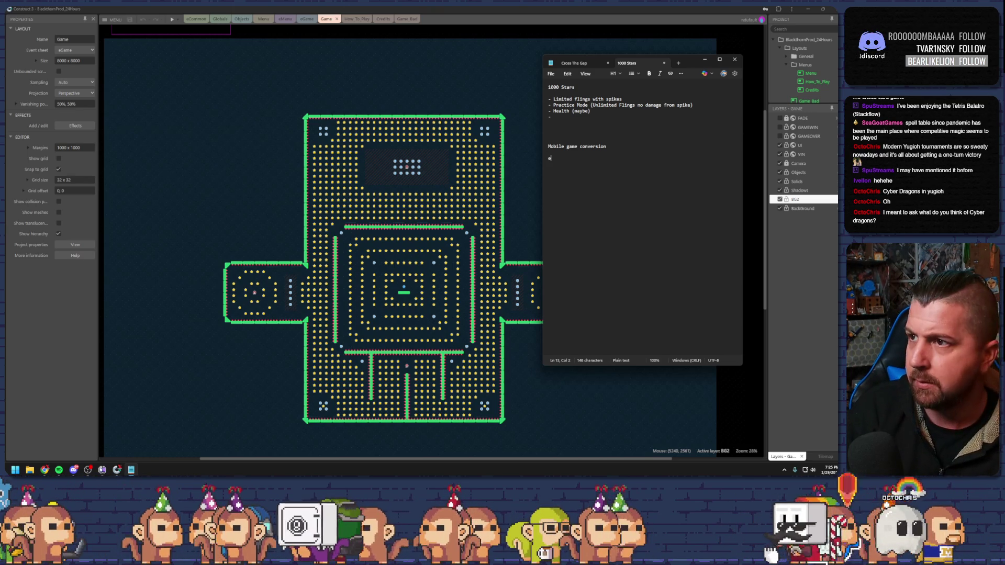
type("ach level wi")
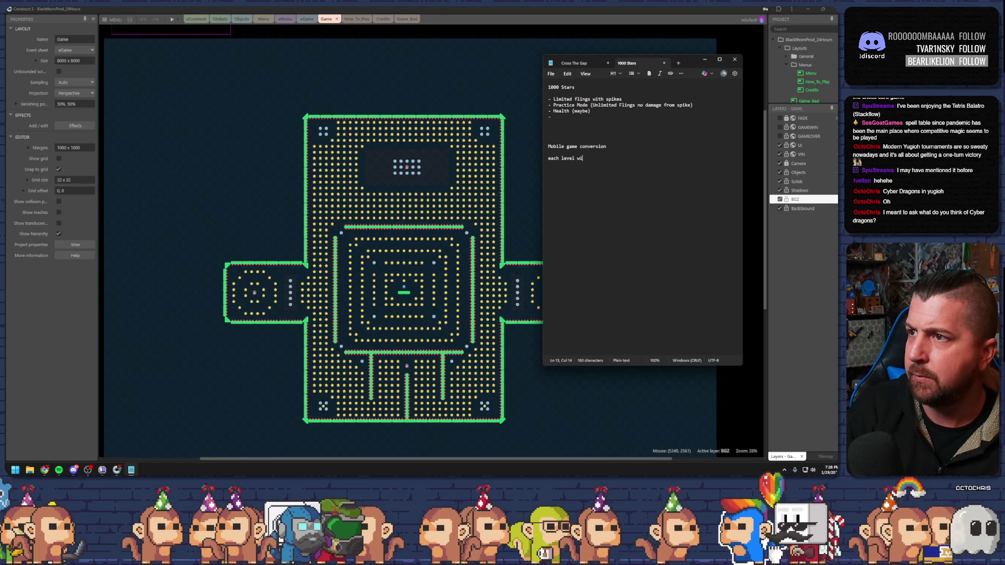
type("ll have chaleng")
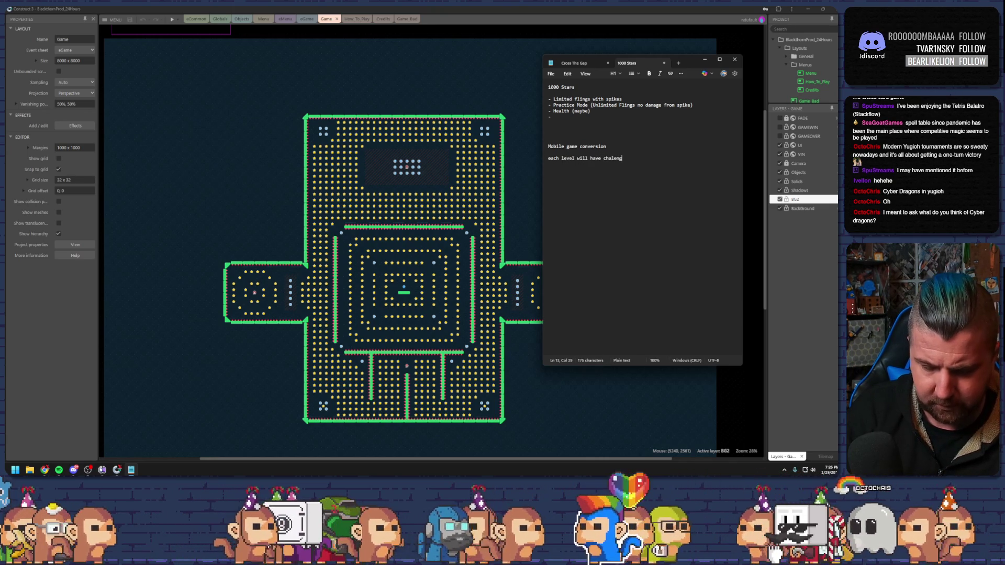
key("BackSpace")
key("BackSpace")
key("BackSpace")
type("lenges associated lik")
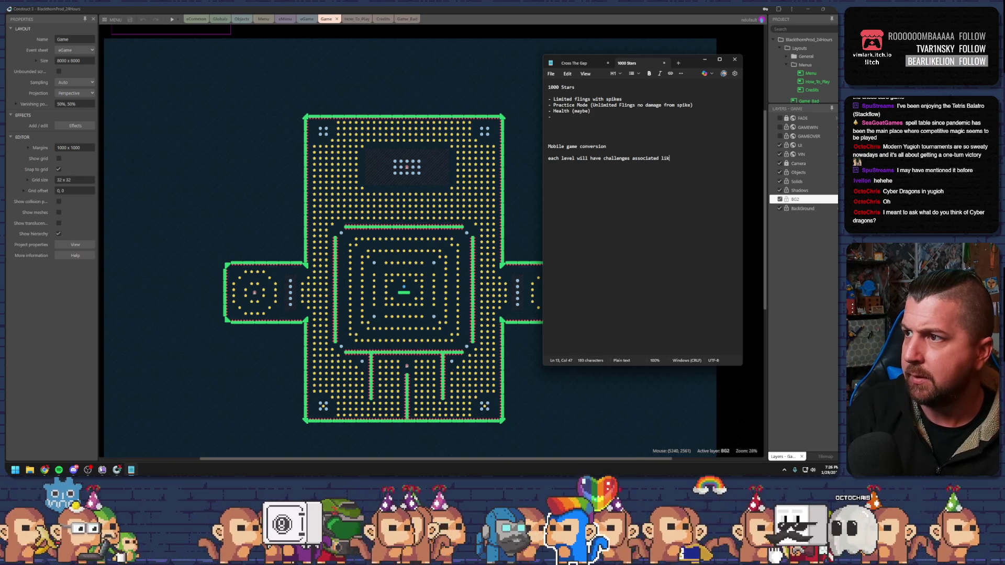
key("BackSpace")
key("BackSpace")
key("BackSpace")
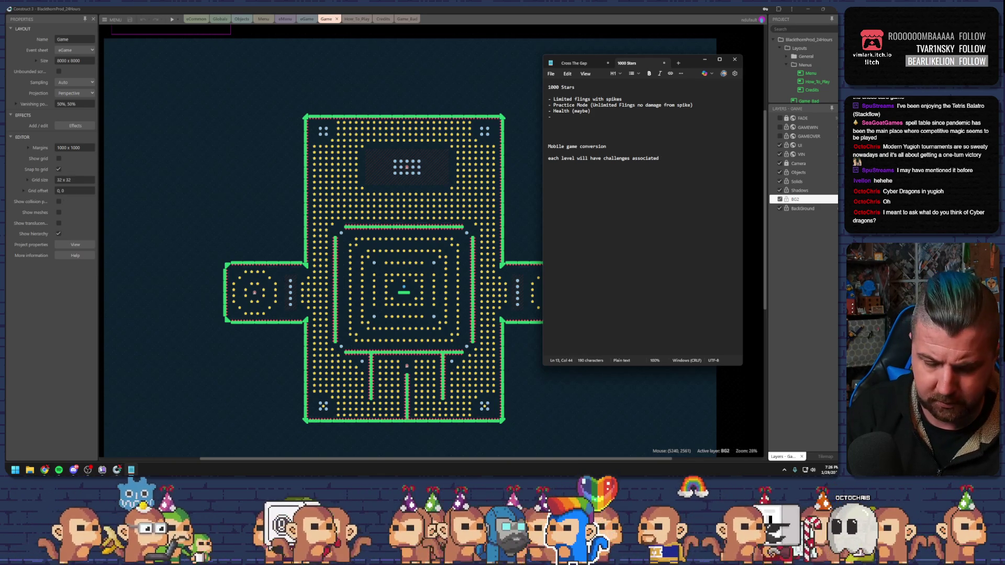
Add 'similar to mario 64' and 'basically each level has achievements', then return to the Construct 3 layout.
type("similar to mar")
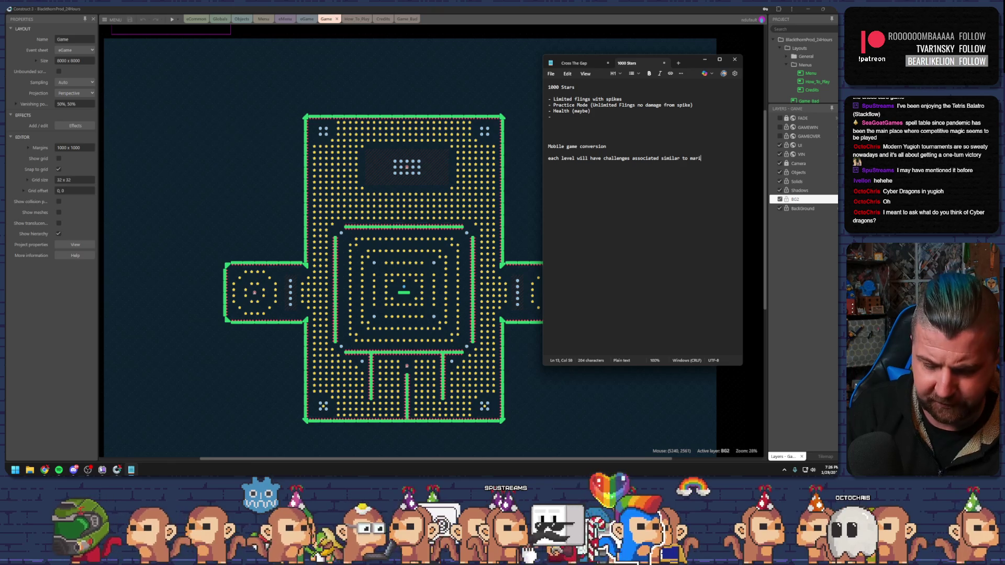
type("io 64")
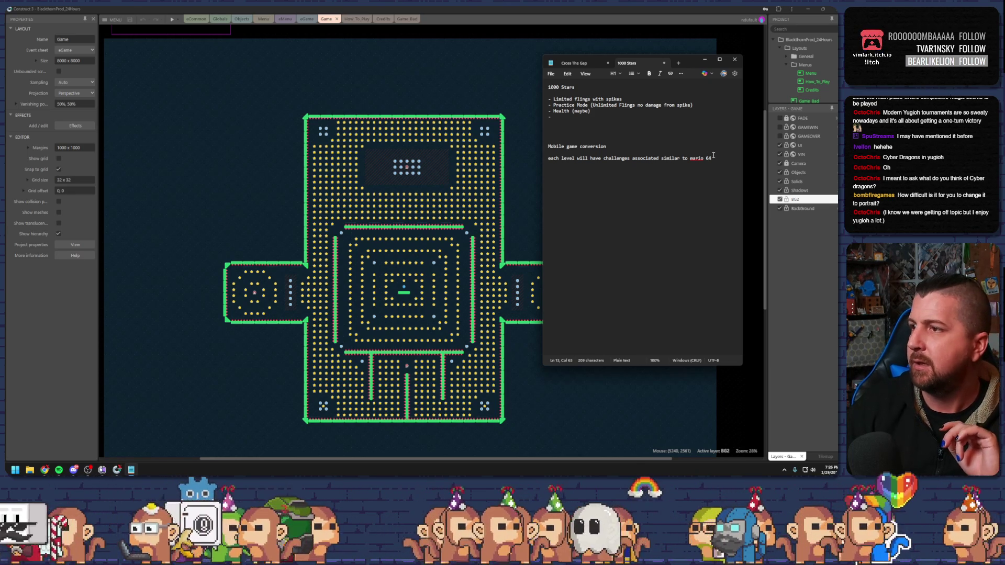
key("Return")
key("Return")
key("BackSpace")
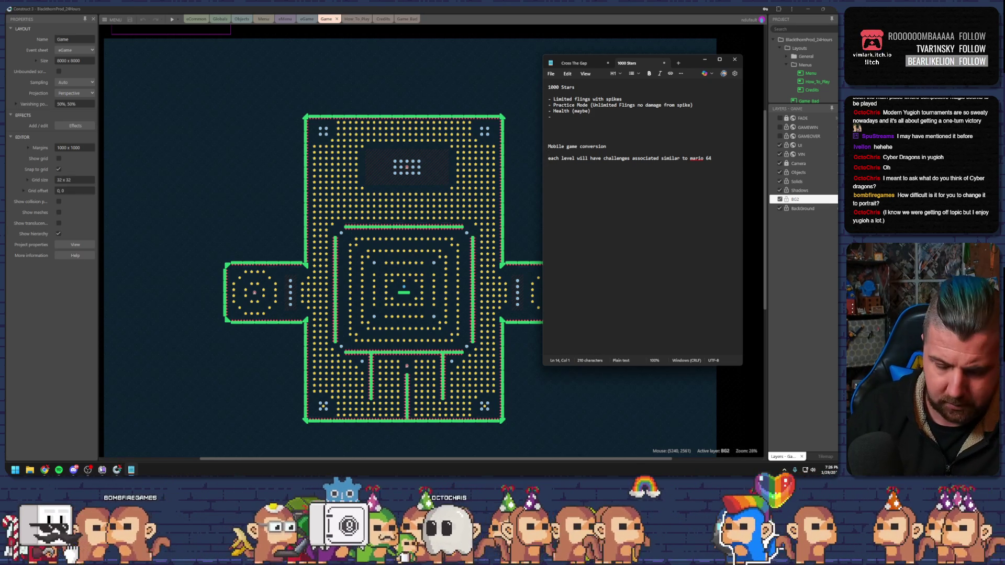
type("basically each level has ")
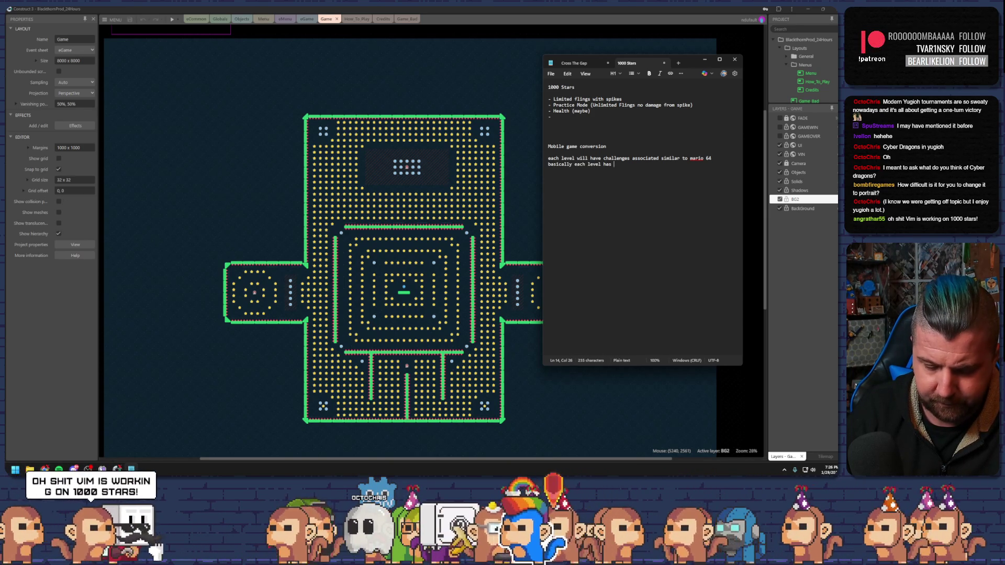
type("achievement")
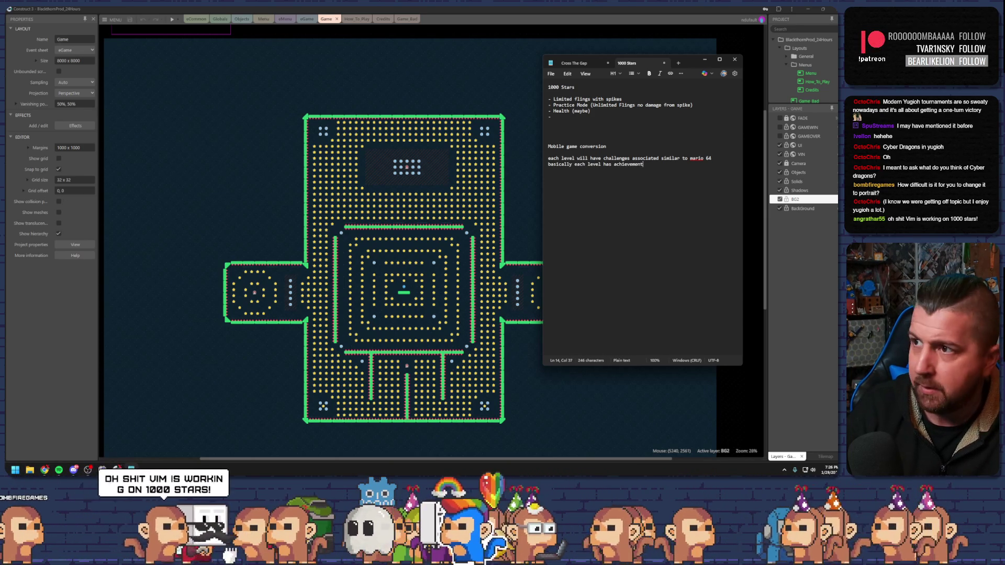
type("s")
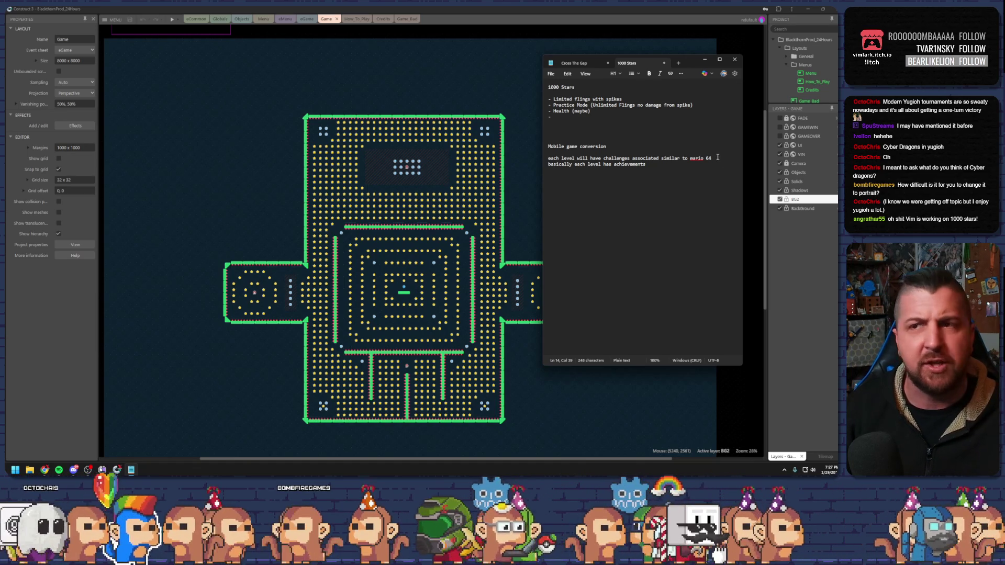
left_click(596, 113)
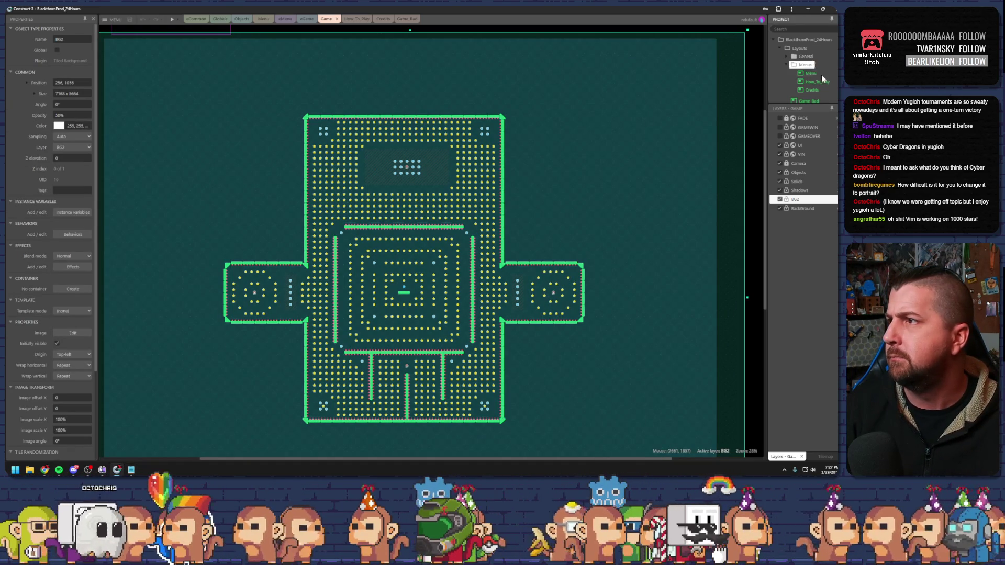
Change the project Viewport size from 1280 x 720 to 720 x 1280.
left_click(801, 40)
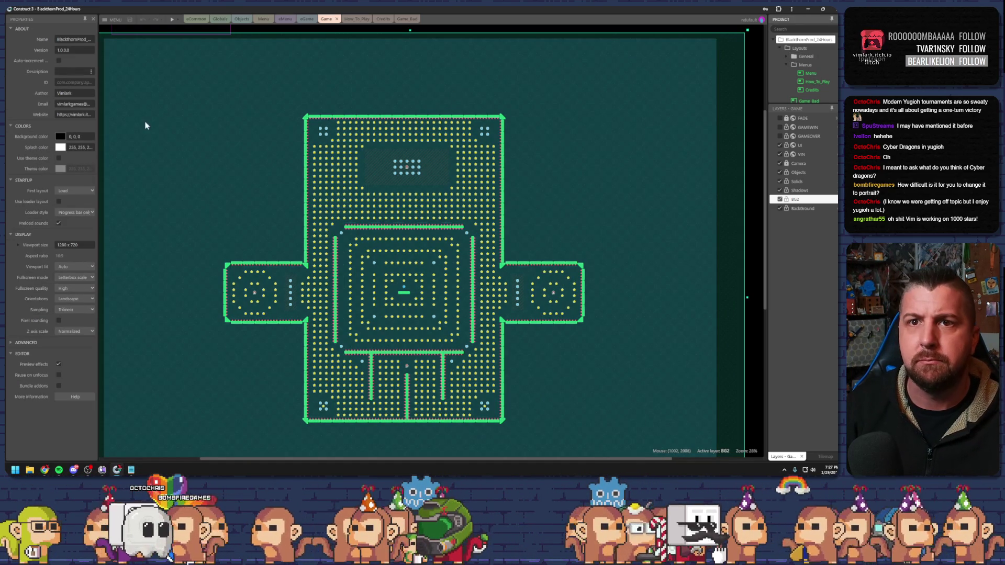
left_click(79, 244)
left_click(81, 245)
left_click_drag(81, 246, 70, 245)
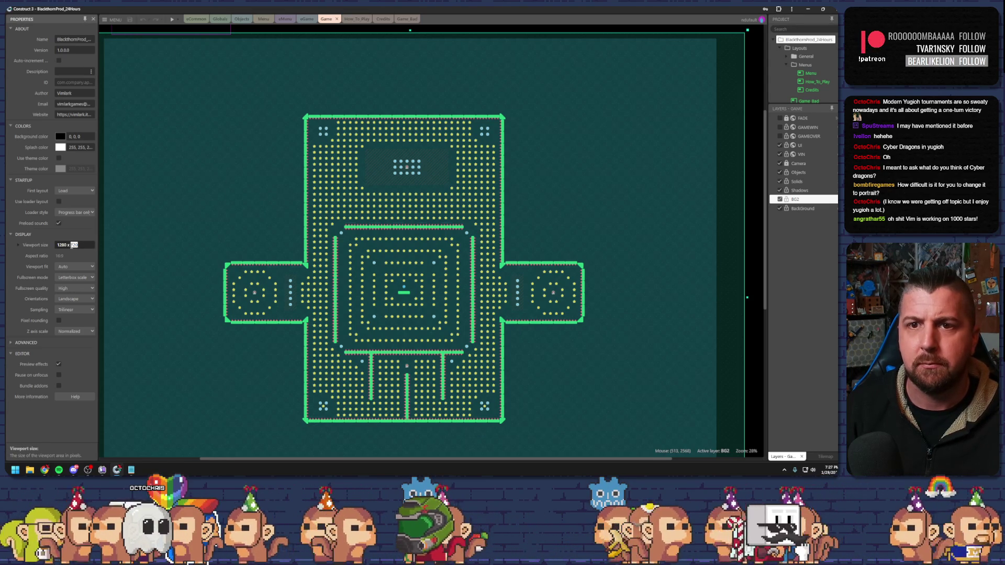
key("BackSpace")
key("BackSpace")
key("BackSpace")
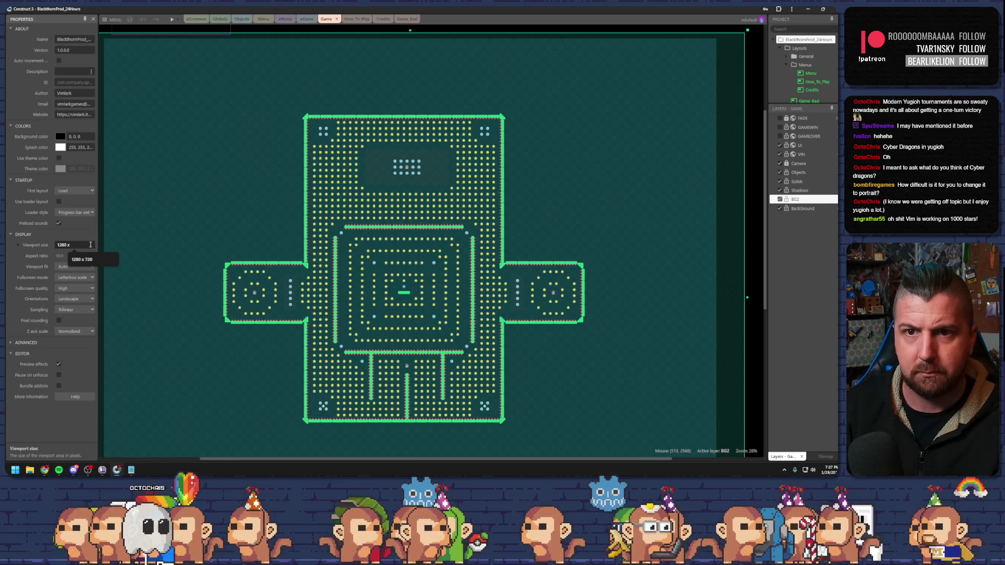
key("Home")
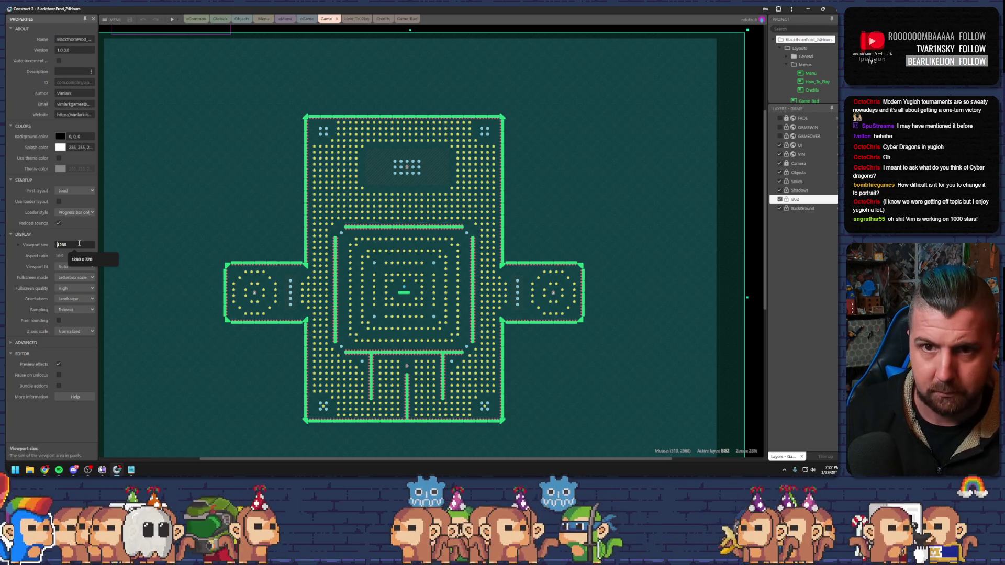
type("720")
key("Tab")
type("1280")
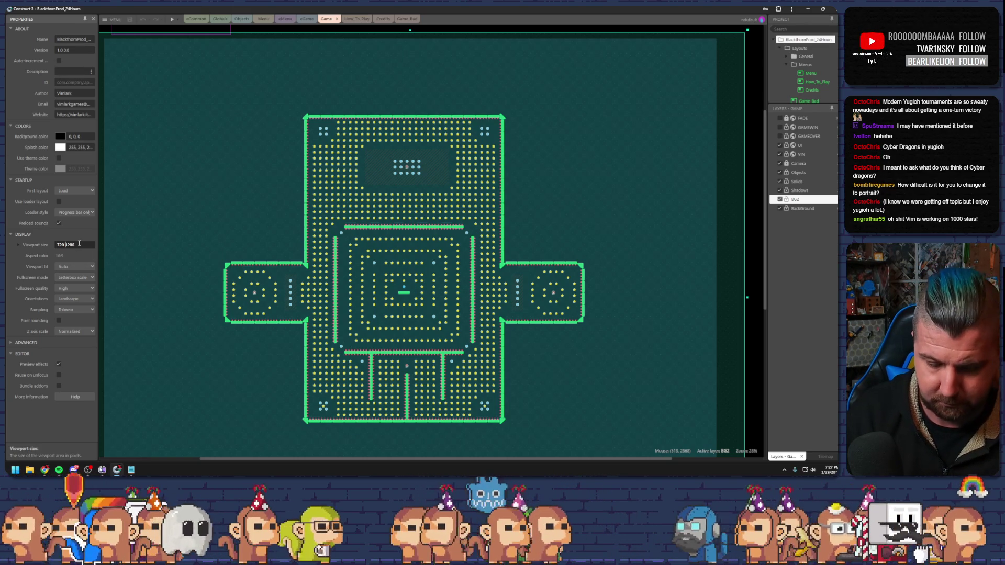
left_click(111, 238)
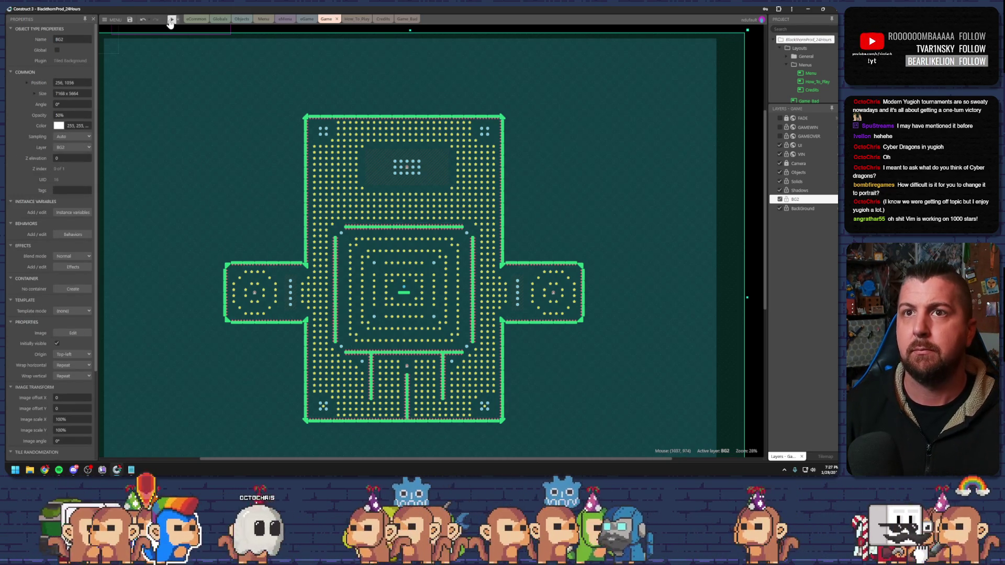
left_click(171, 21)
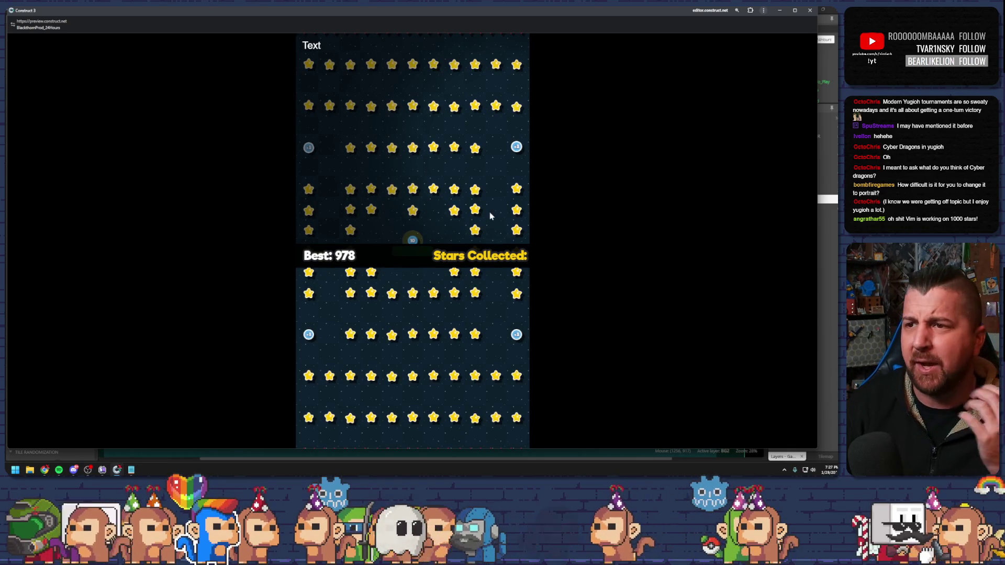
left_click_drag(469, 174, 400, 393)
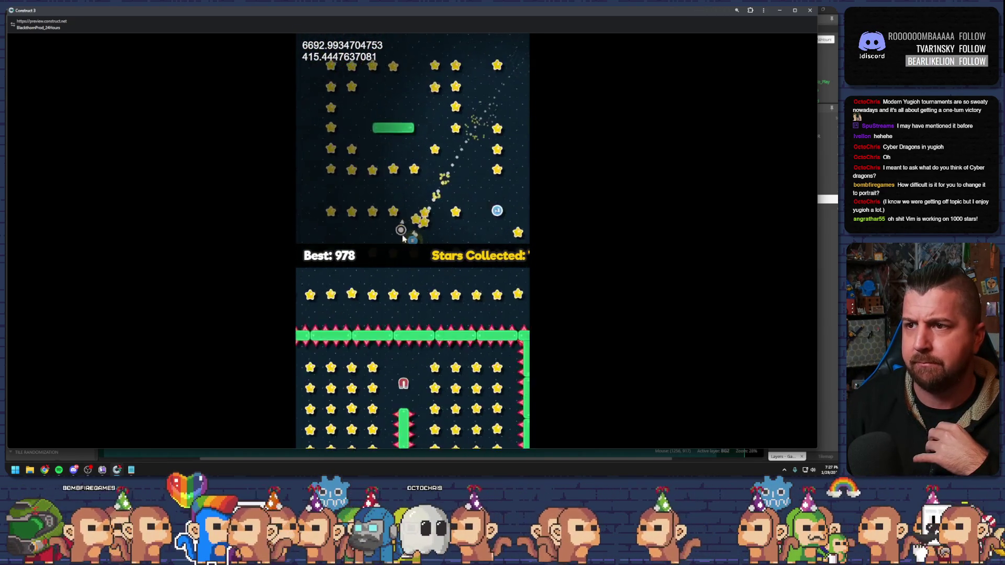
key("alt+Tab")
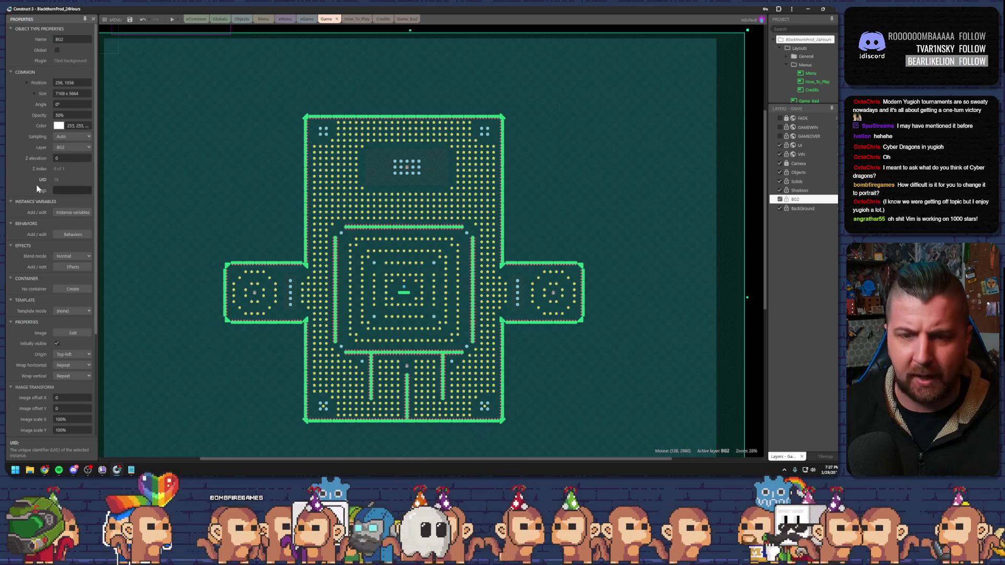
Undo the viewport size change and bring the Notepad design notes back up.
key("ctrl+z")
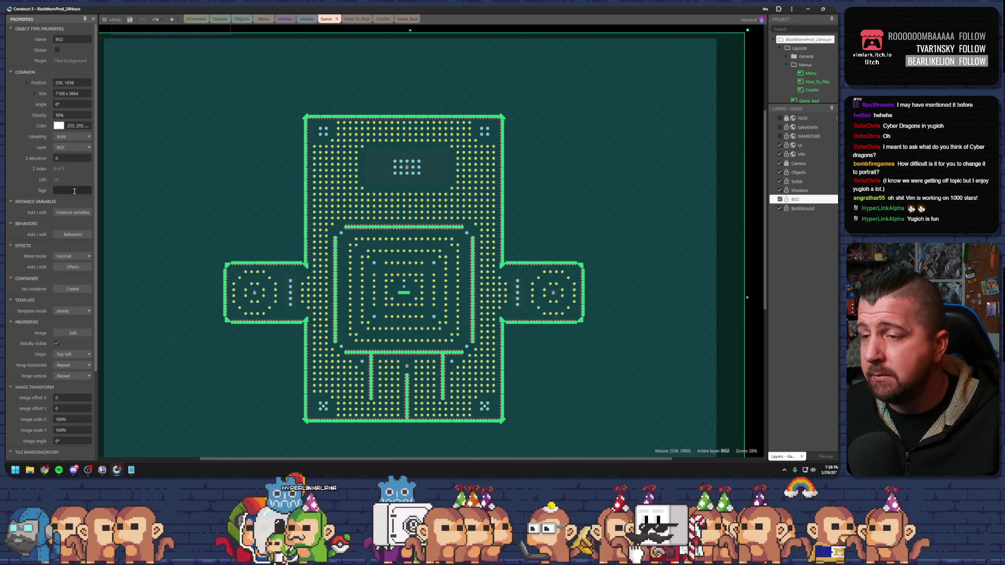
left_click(131, 469)
left_click(571, 276)
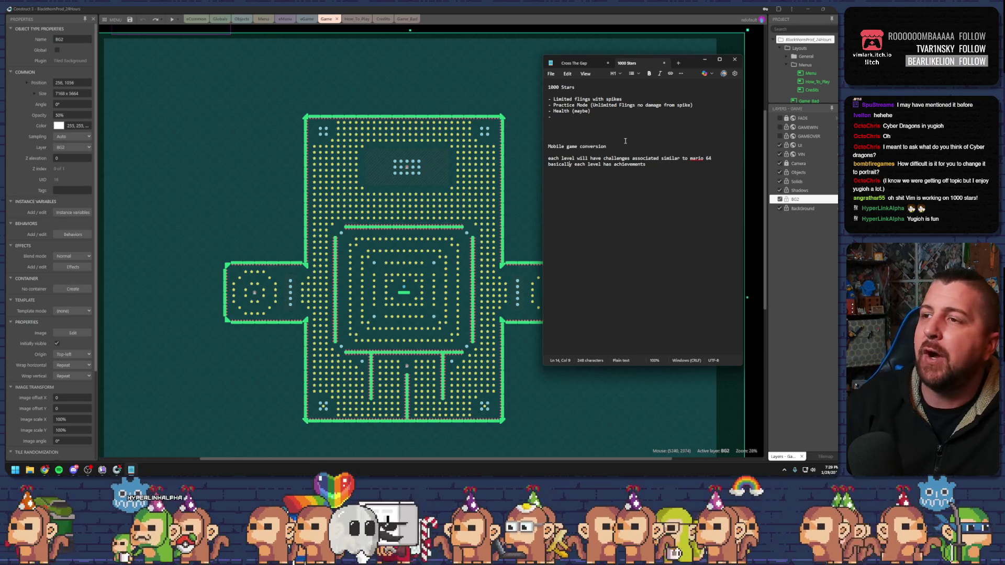
left_click(590, 118)
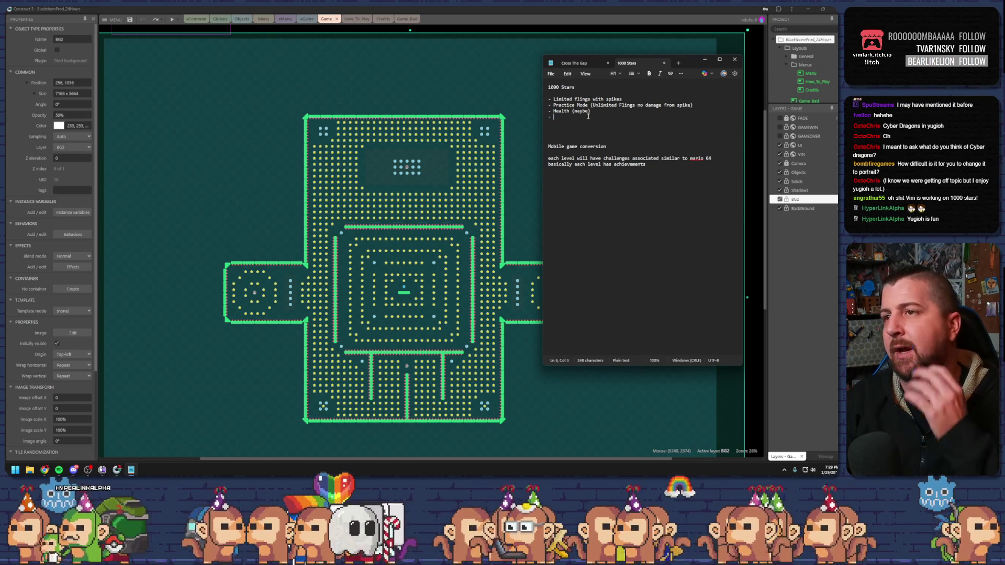
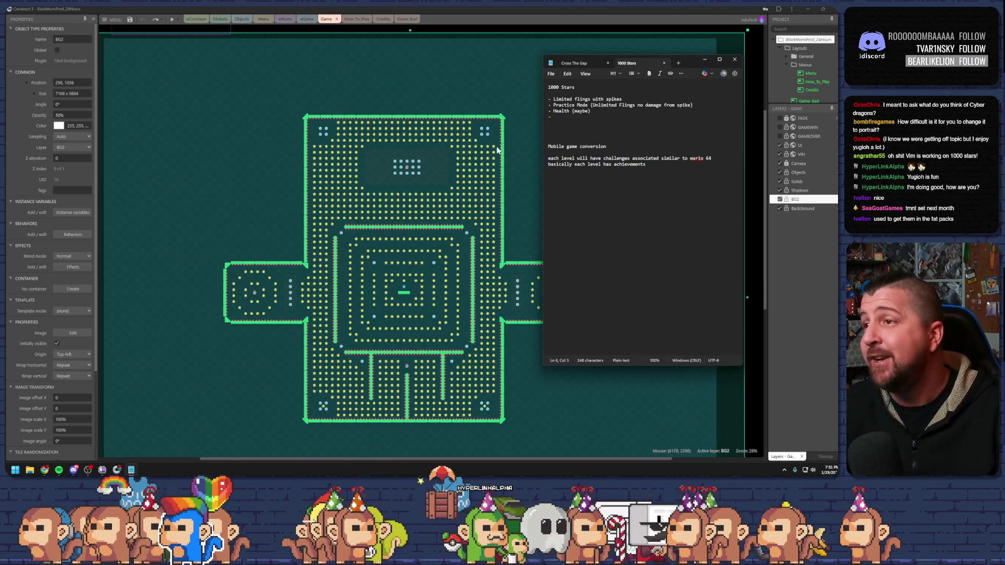
Add blank lines after the 'basically each level has achievements' sentence.
left_click(615, 164)
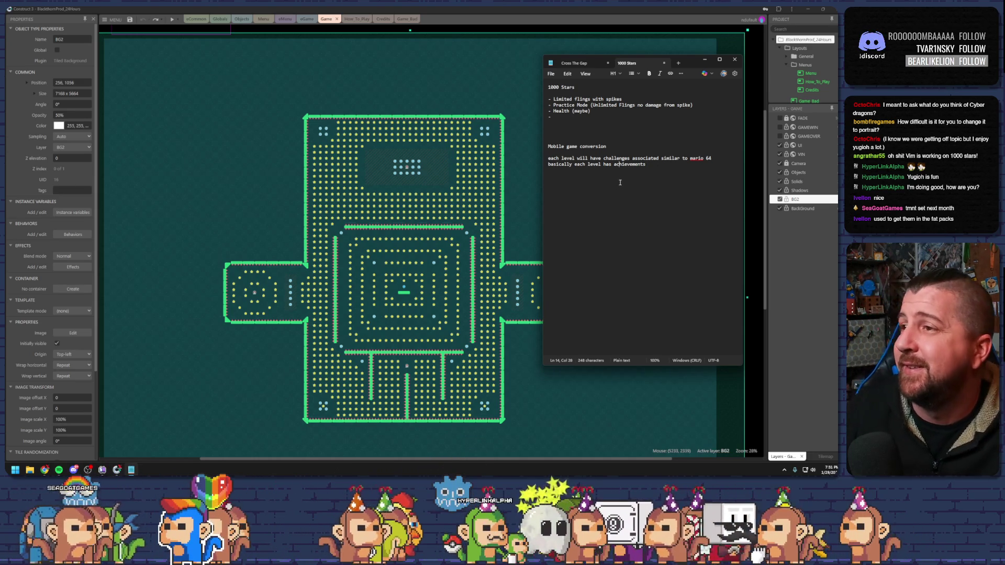
left_click(652, 164)
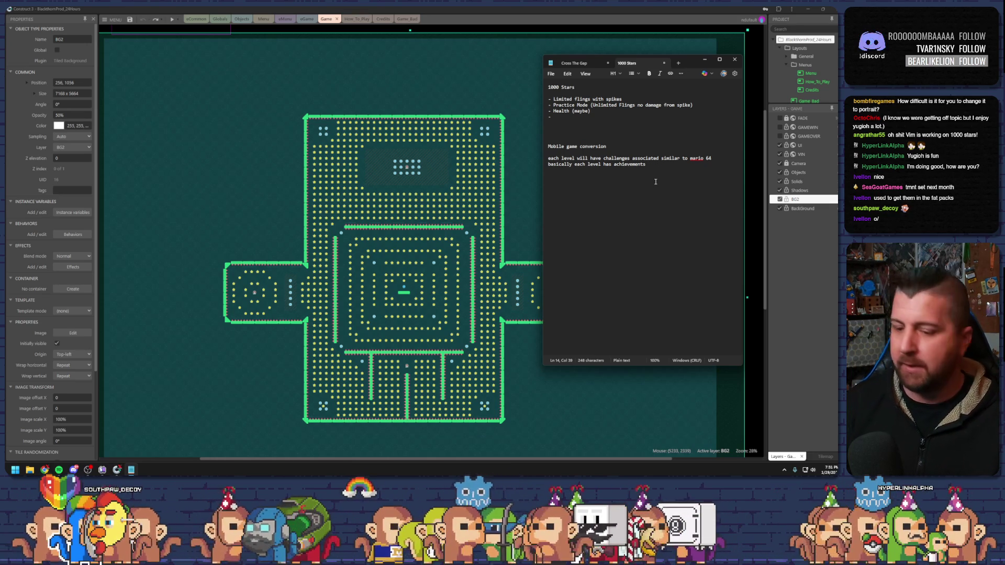
key("Return")
key("Return")
key("Return")
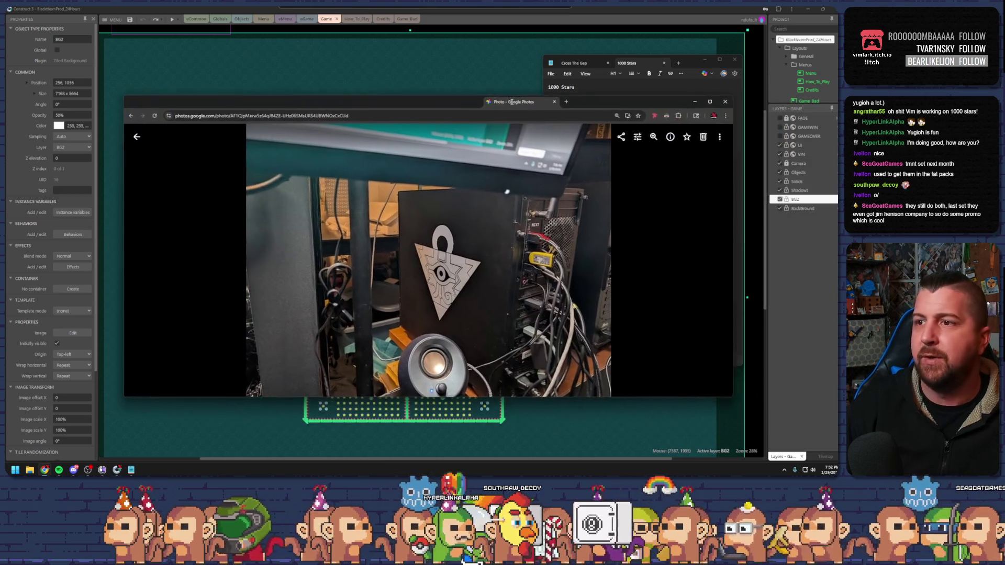
left_click_drag(511, 104, 476, 66)
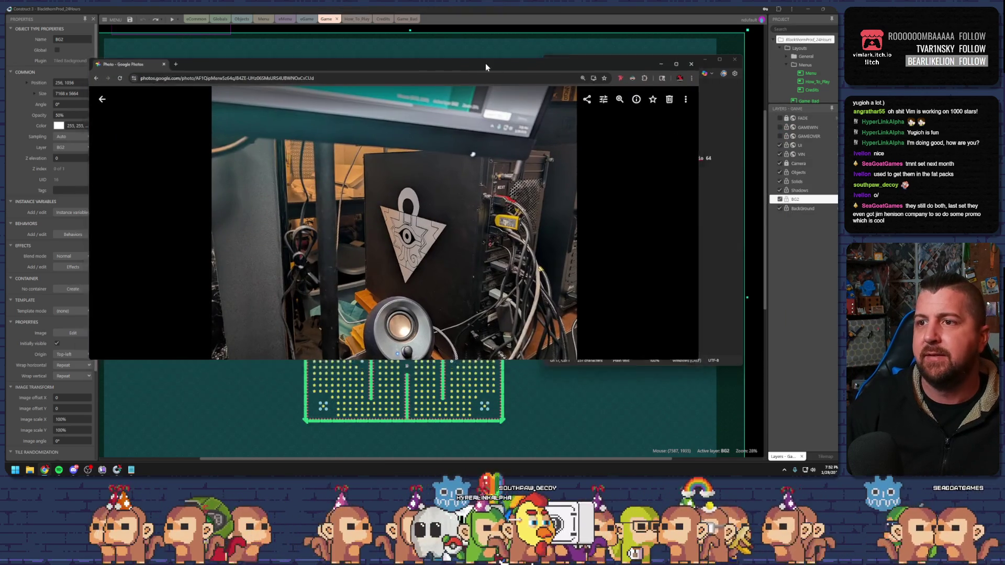
double_click(485, 63)
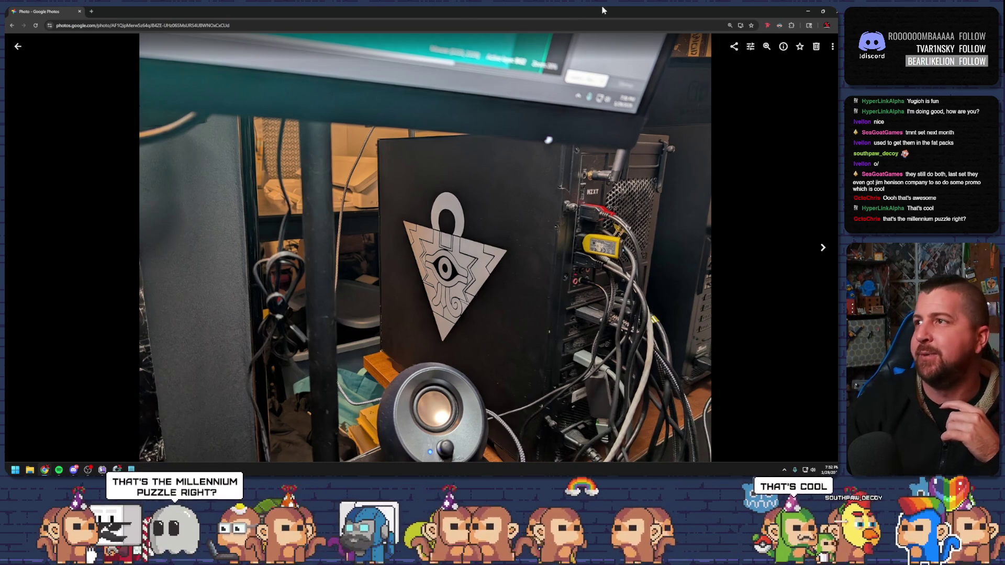
left_click(827, 11)
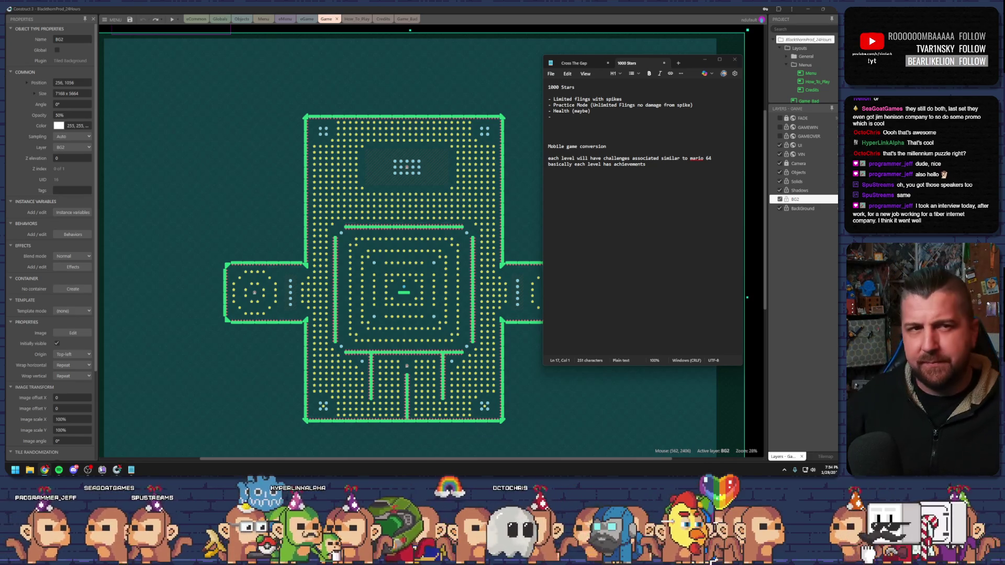
Bring Notepad forward and add two blank lines after the achievements sentence.
left_click(643, 65)
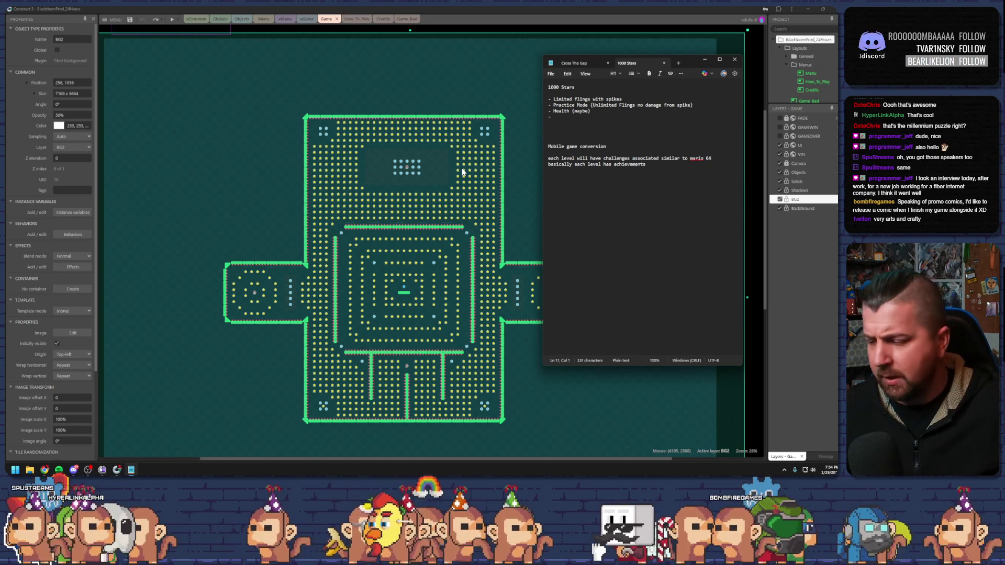
left_click(655, 165)
key("Return")
key("Return")
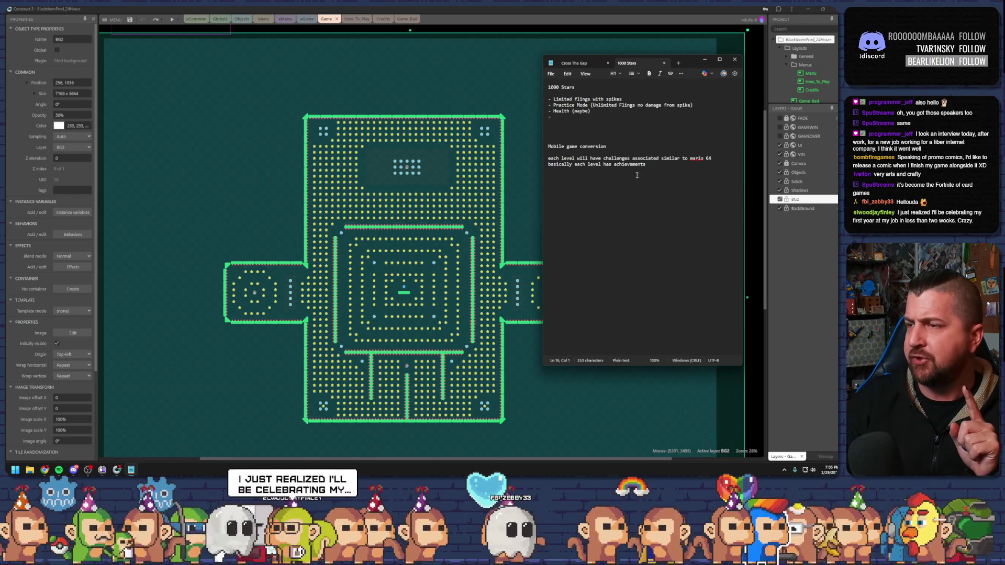
left_click(636, 183)
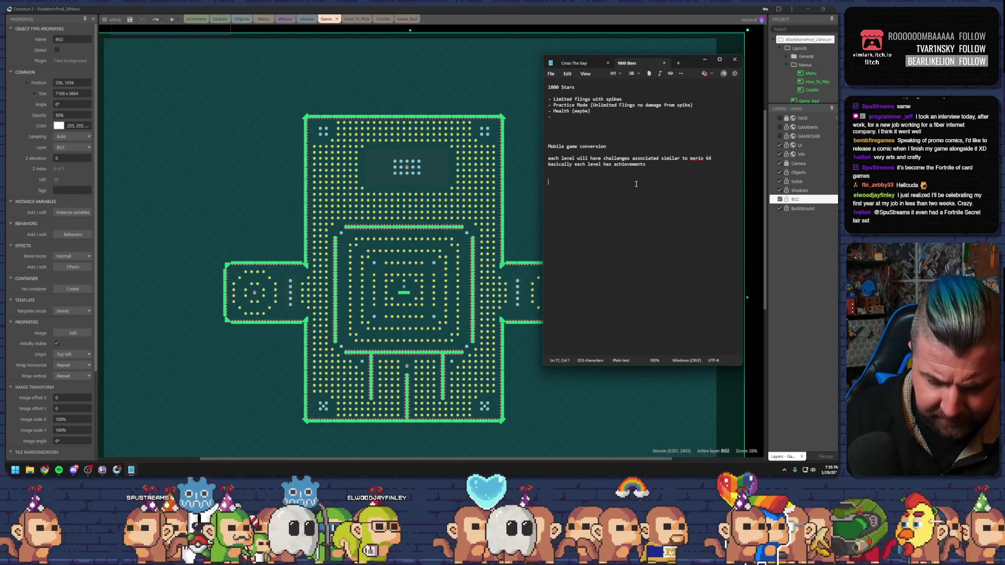
Write 'add a shop (no real money transactions)' on the empty line.
type("add ")
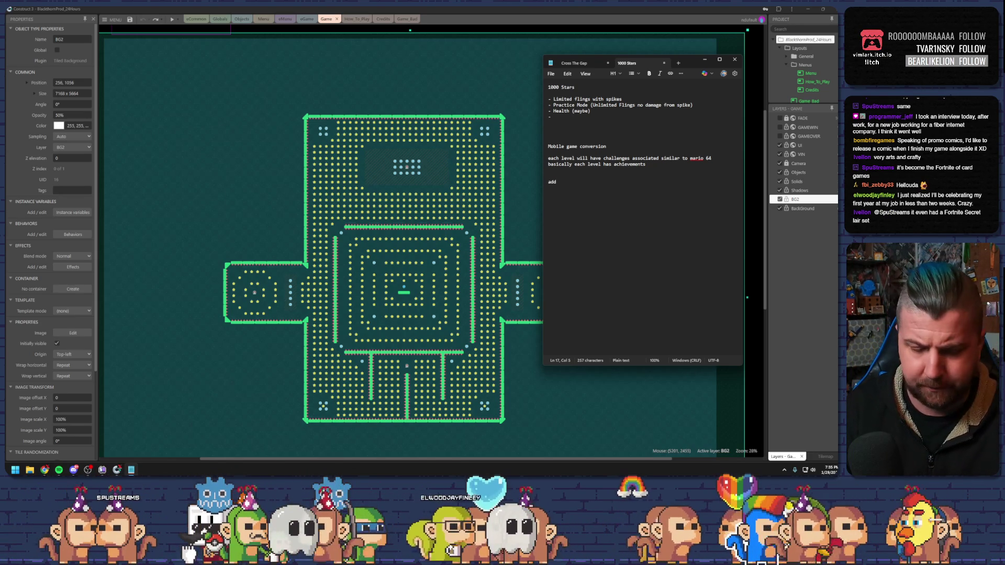
type("a shop ")
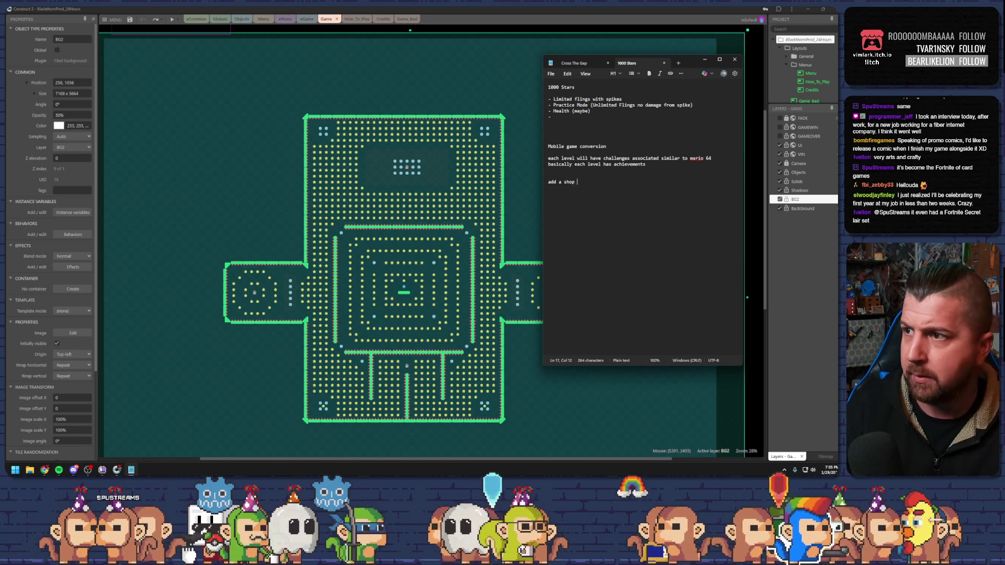
type("(")
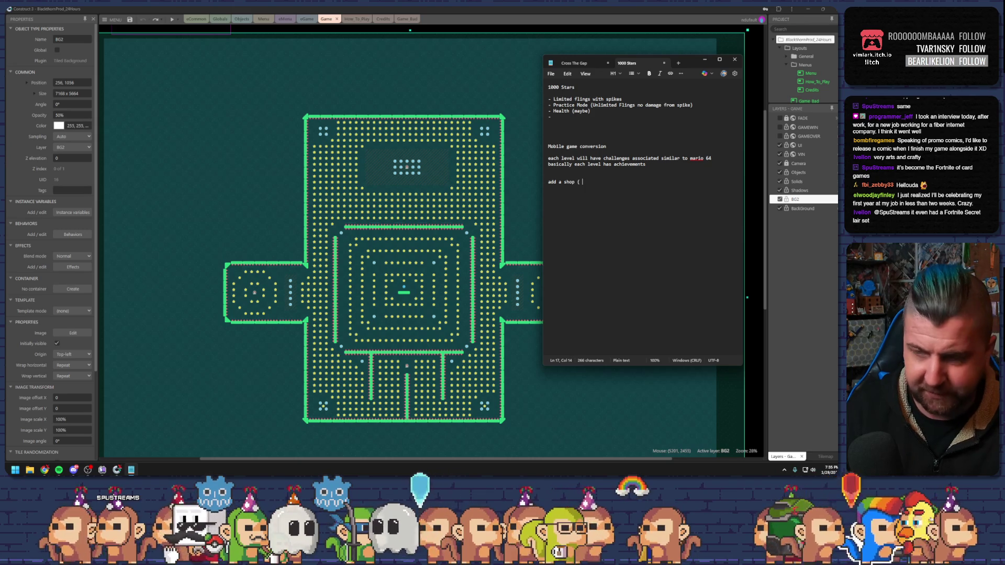
key("BackSpace")
key("BackSpace")
type("real m")
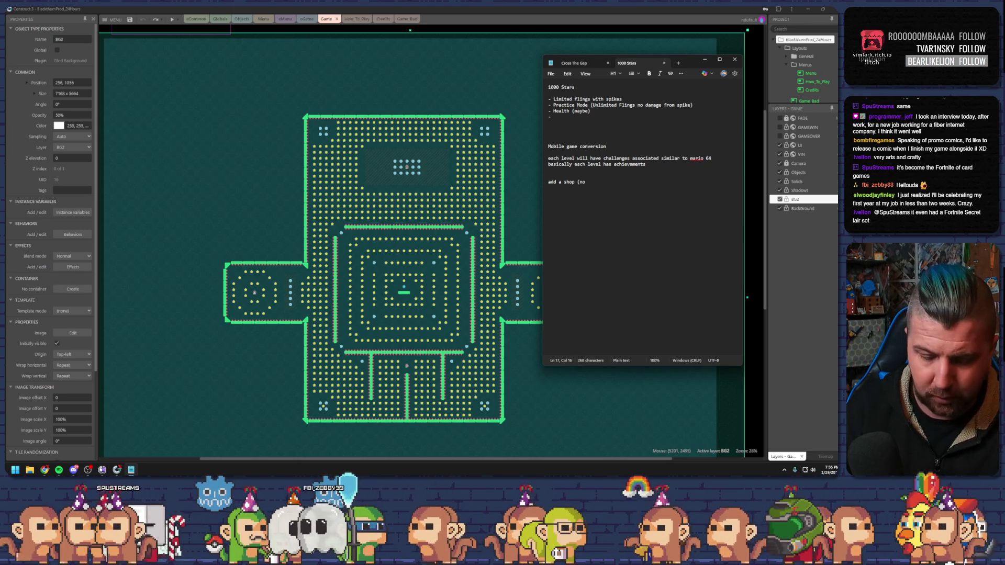
type("oney ")
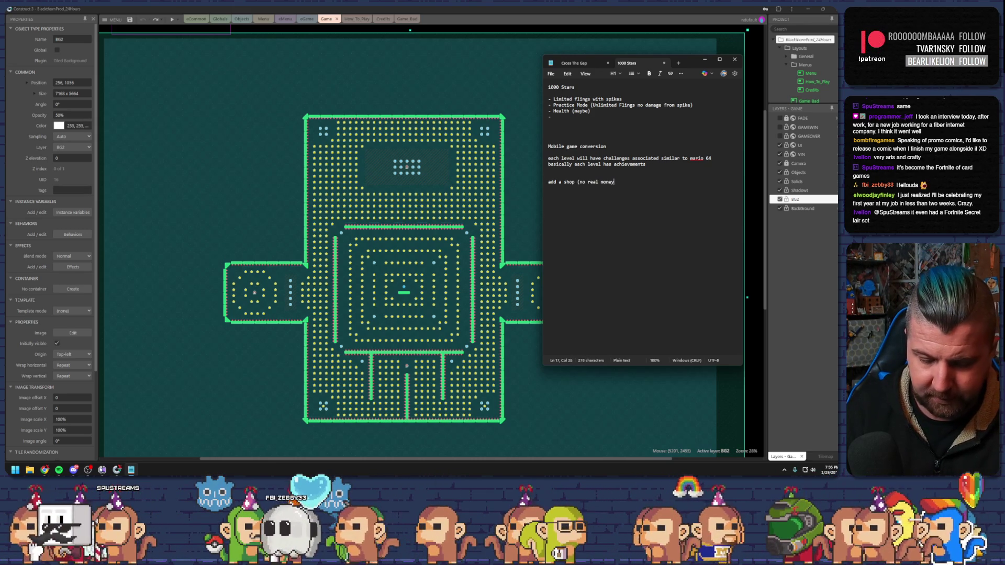
type("transactions")
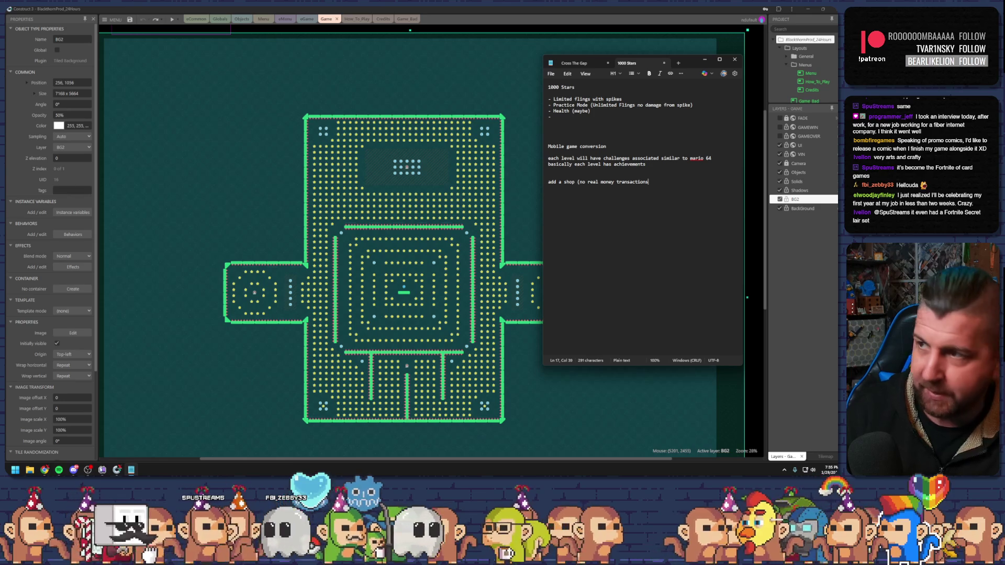
type(")")
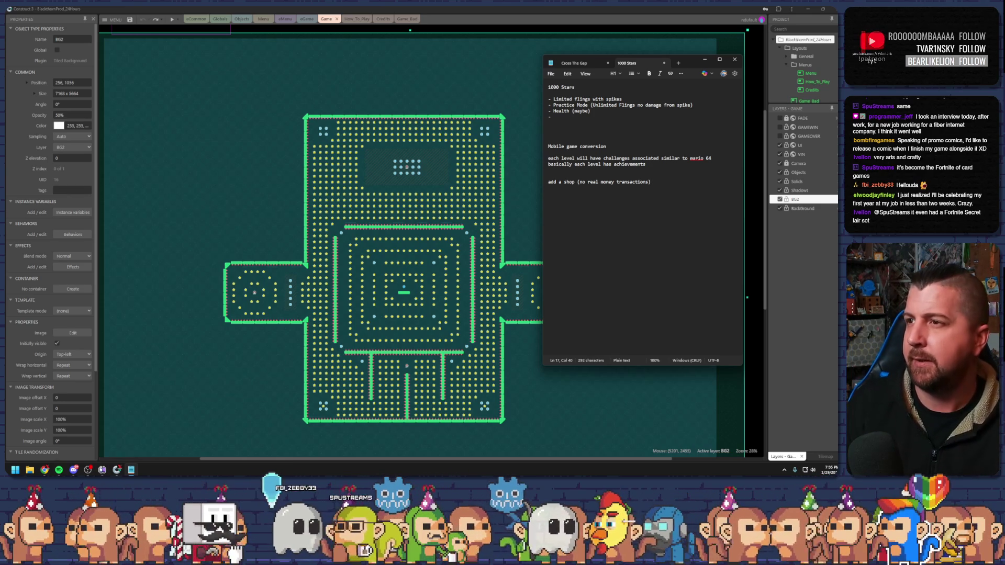
key("Return")
Add '- you collect coins by completing achievements' and start the spending-on-power-ups-and-cosmetics clause.
type("- ")
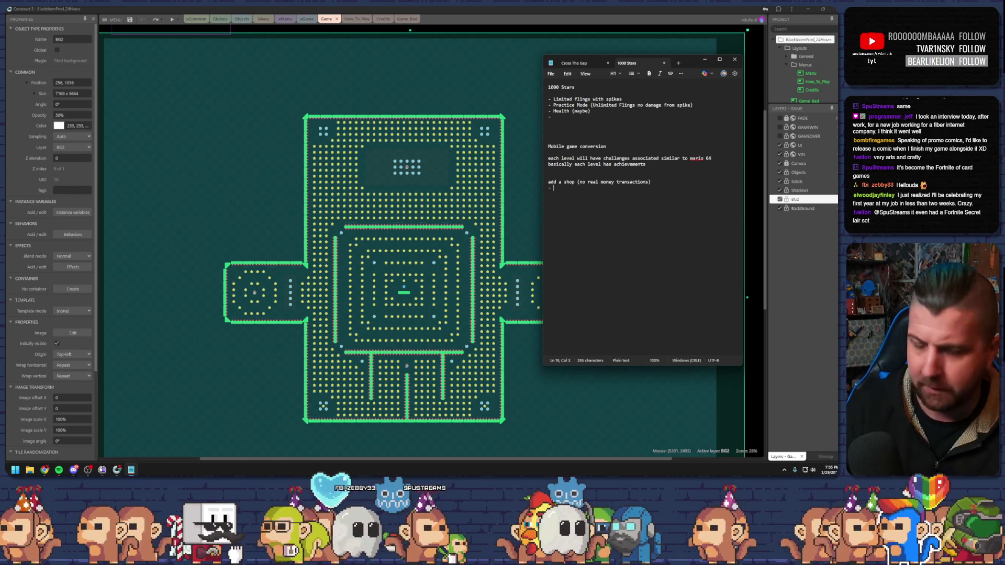
type("you collec")
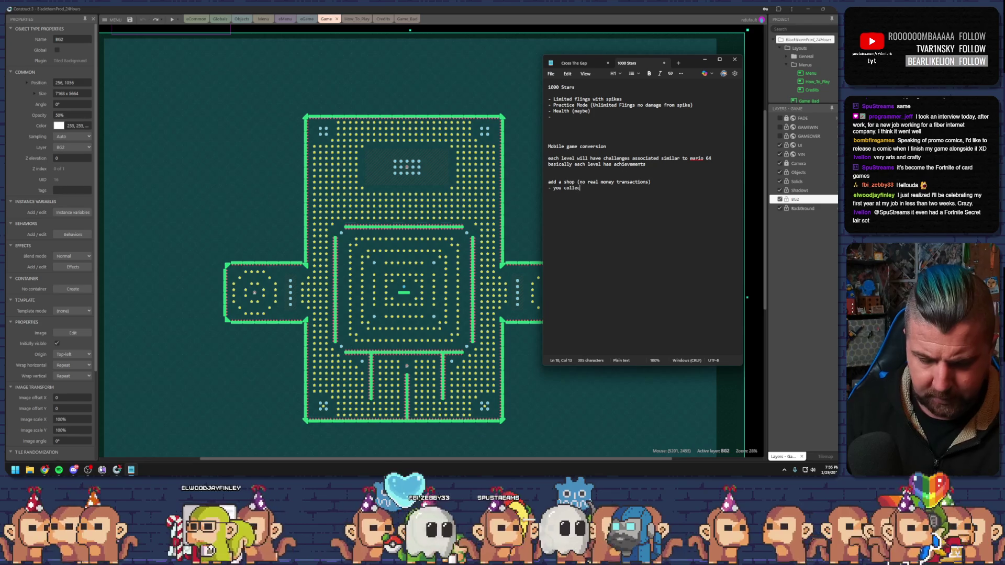
type("t coi")
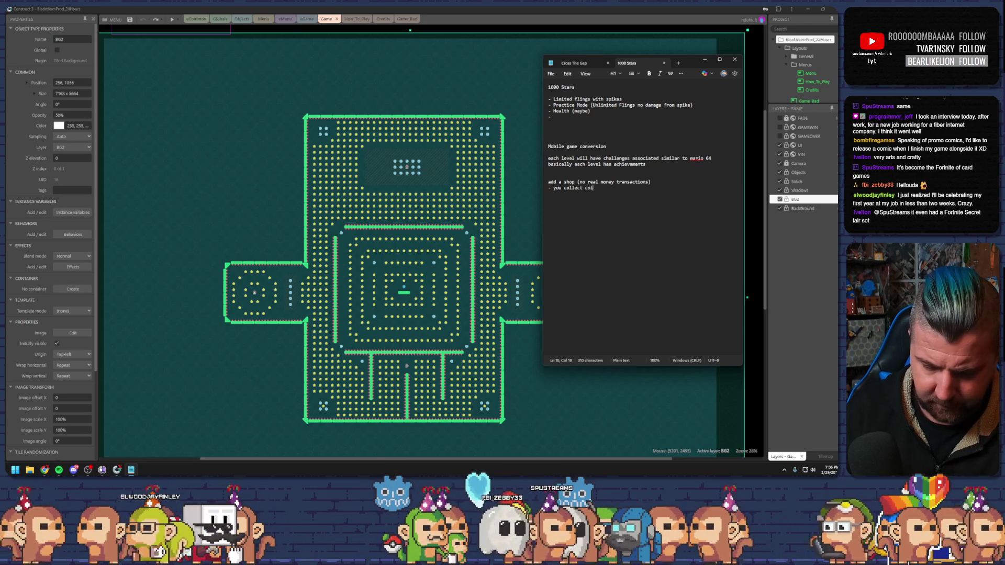
type("ns by cco")
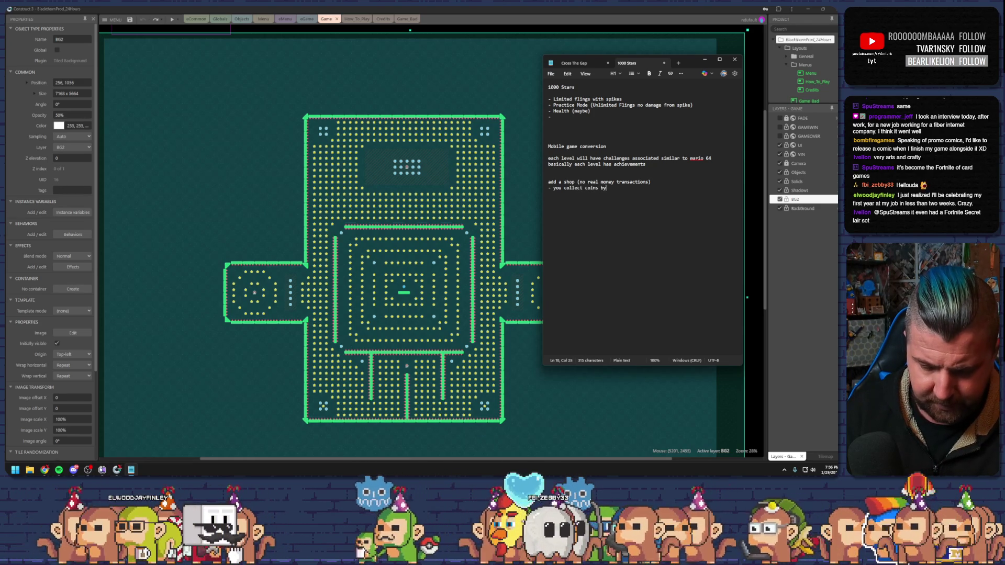
key("BackSpace")
key("BackSpace")
type("ompleting ")
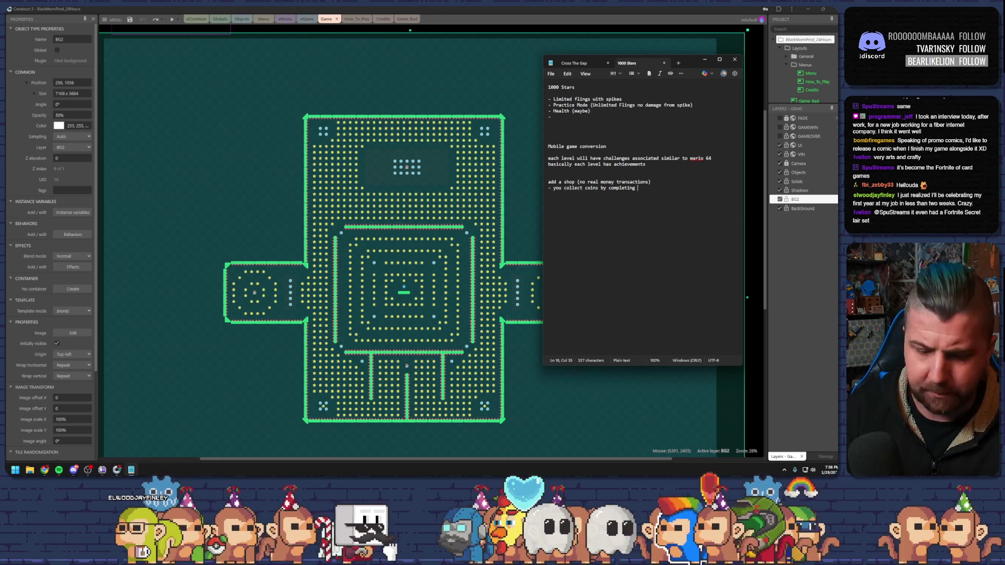
type("achievements")
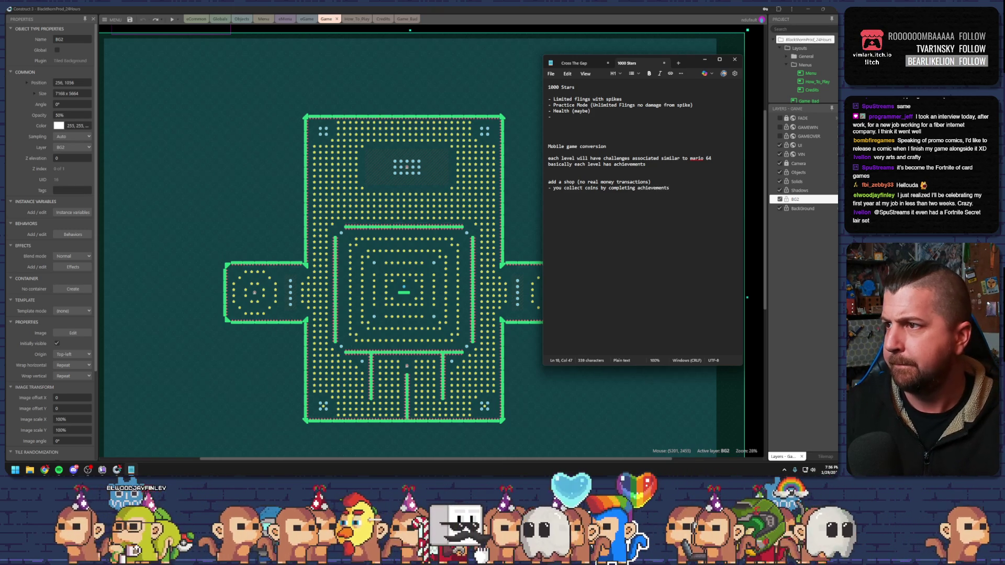
key("Return")
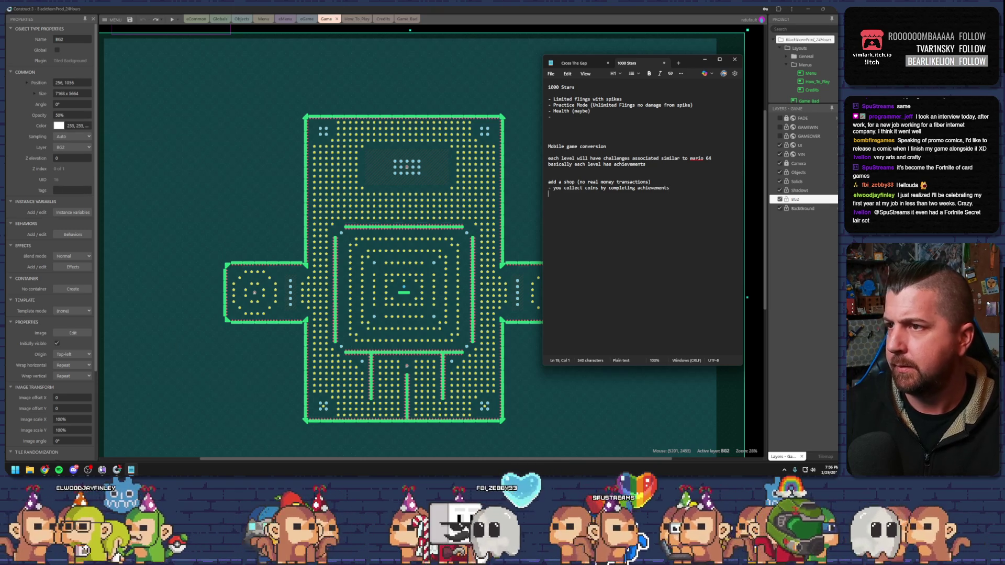
key("BackSpace")
type("the")
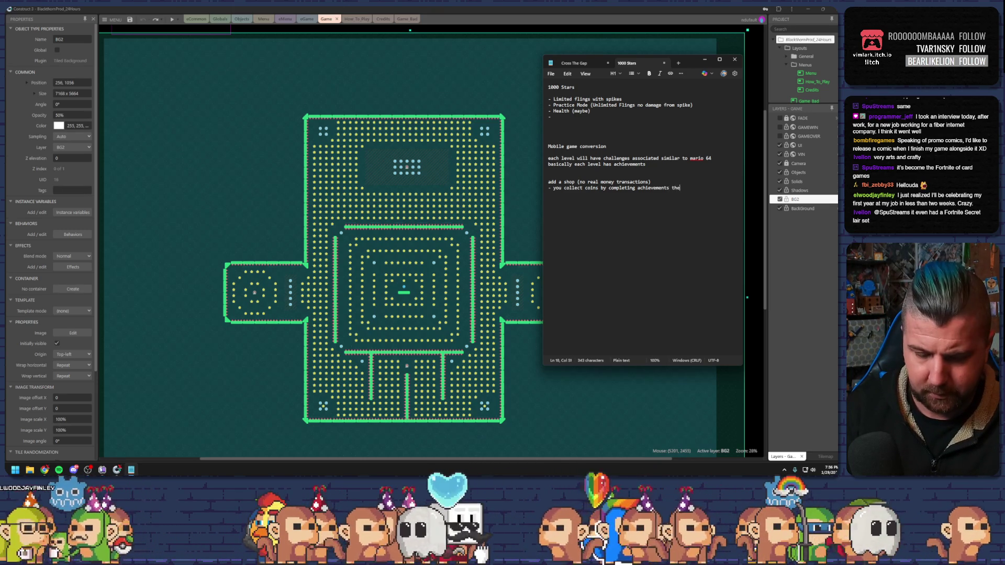
type(" spend thos")
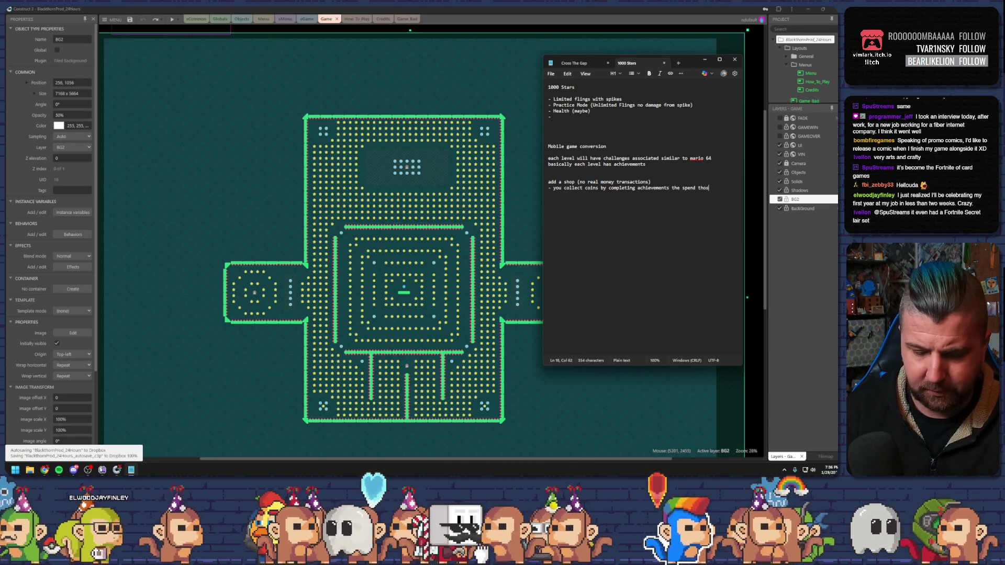
type("e coins on ")
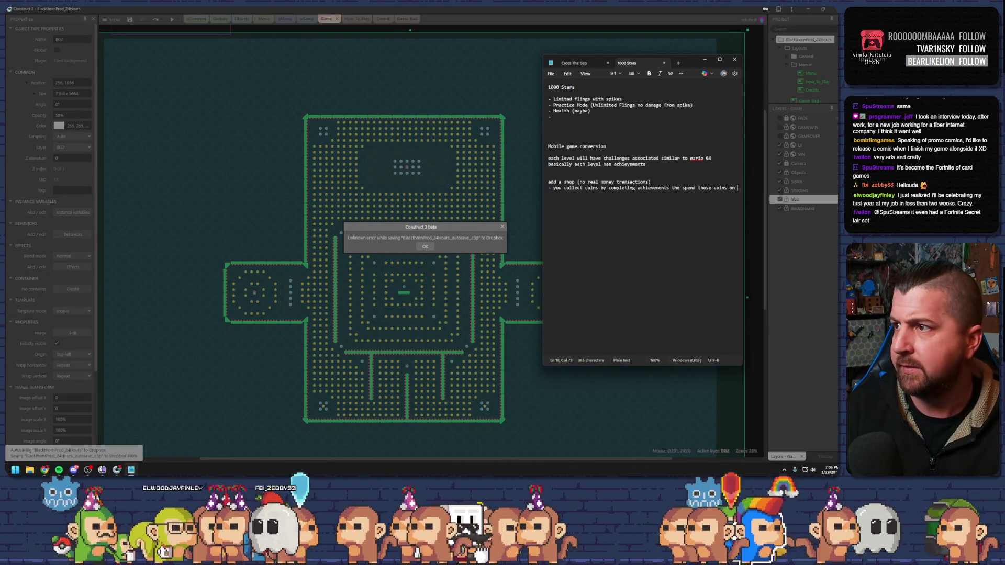
type("po")
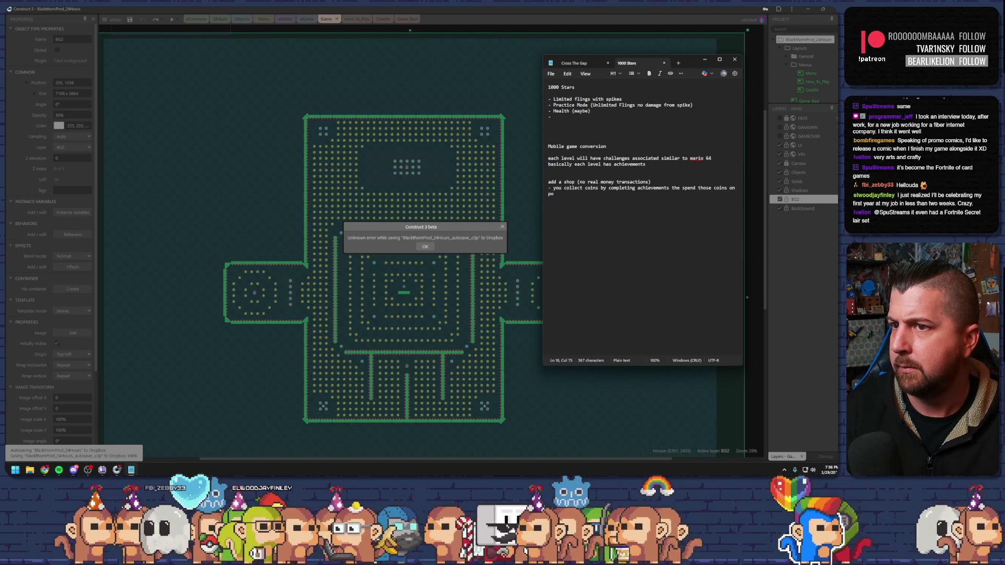
type("we")
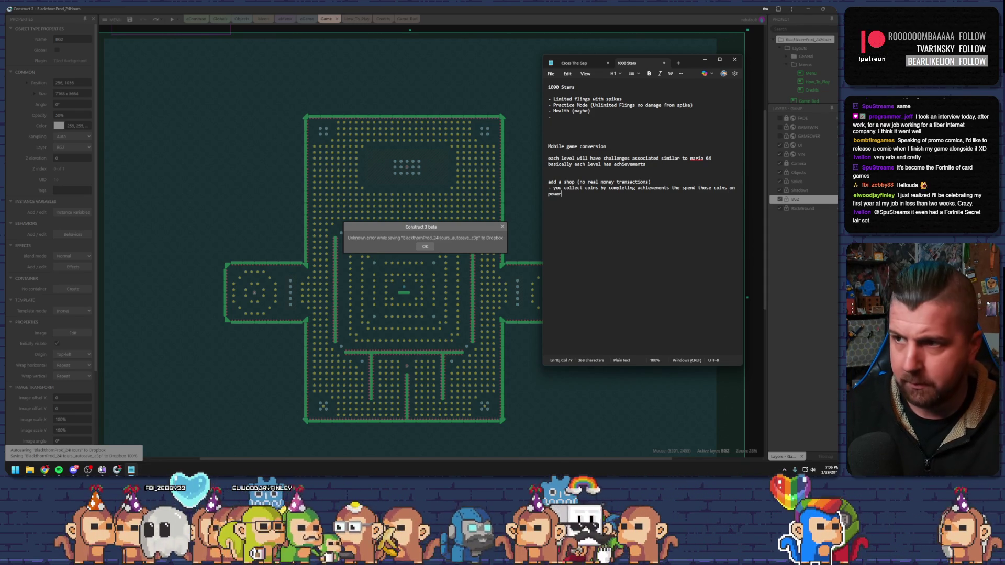
type("r us and")
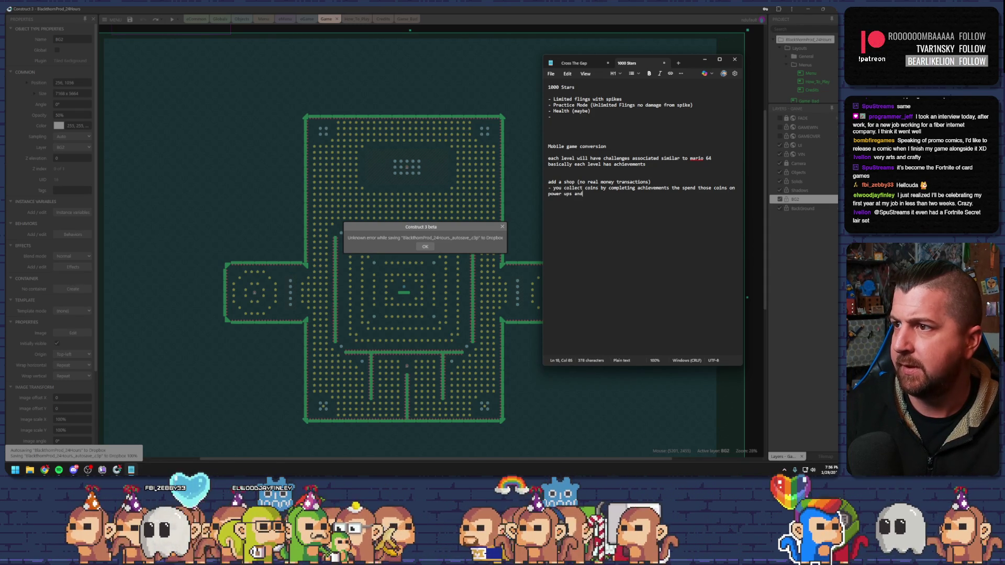
type("cosmetic")
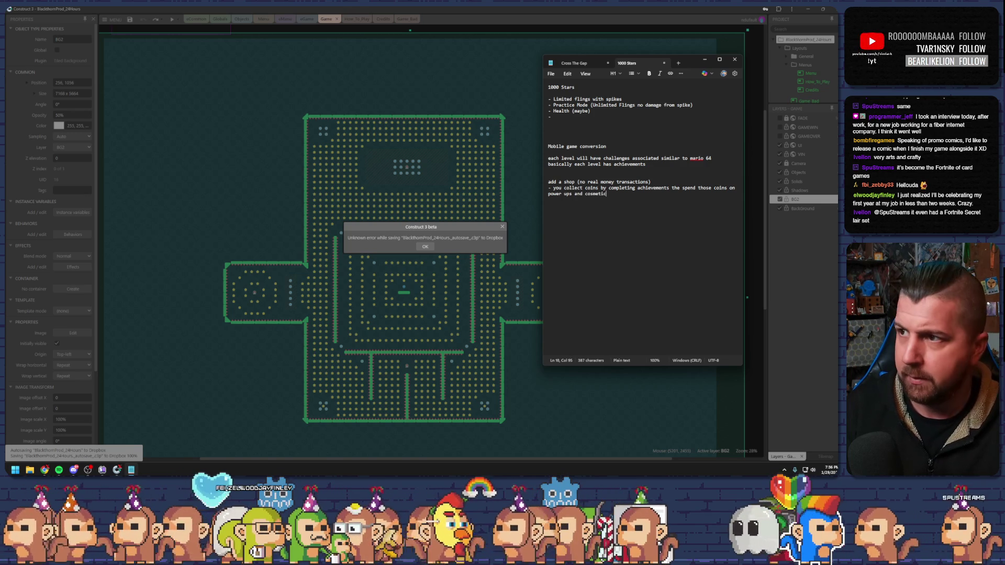
type("t")
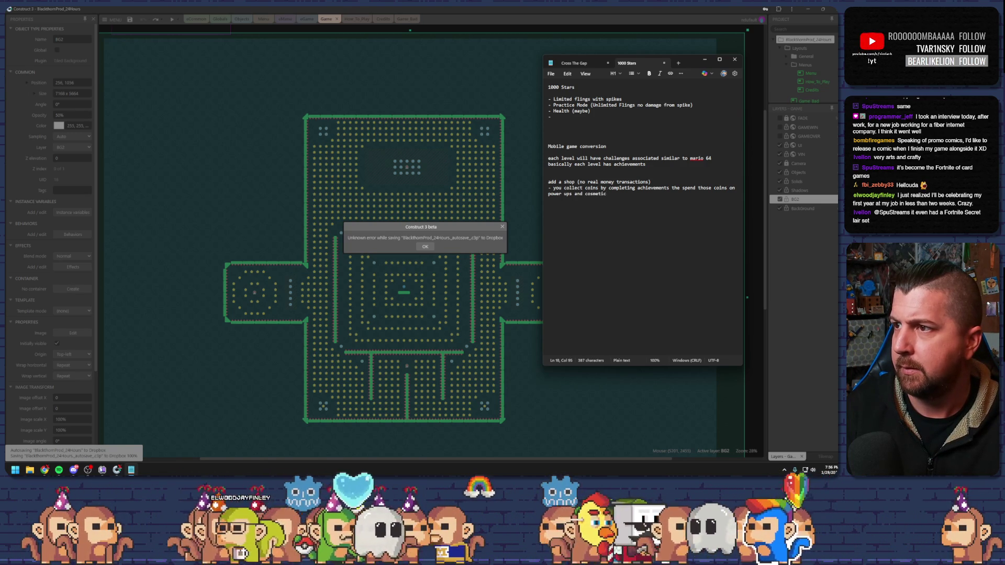
type("and")
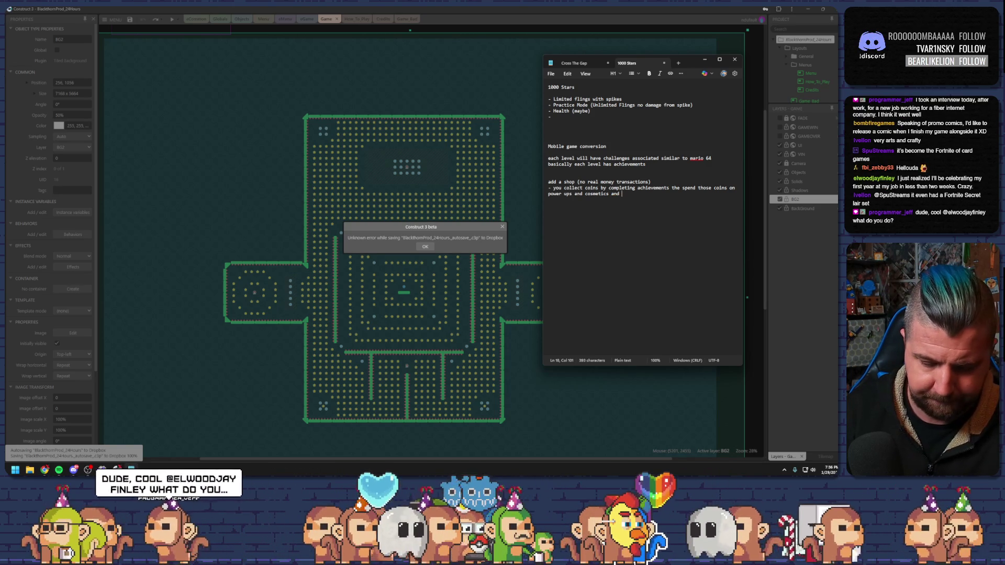
Append 'level unlock' to the coins line, then dismiss the autosave error message.
type("level unlio")
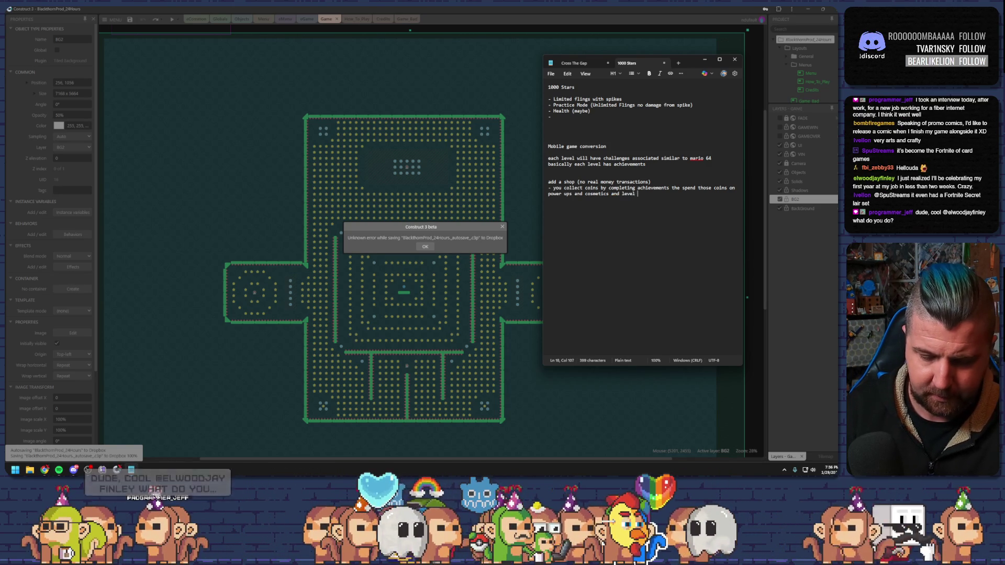
key("BackSpace")
key("BackSpace")
type("ock")
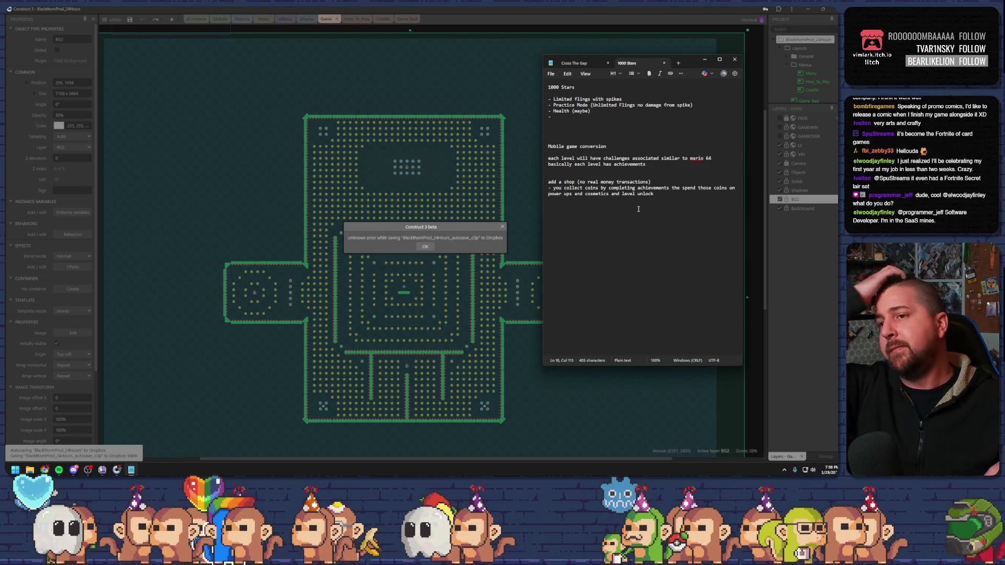
left_click(462, 218)
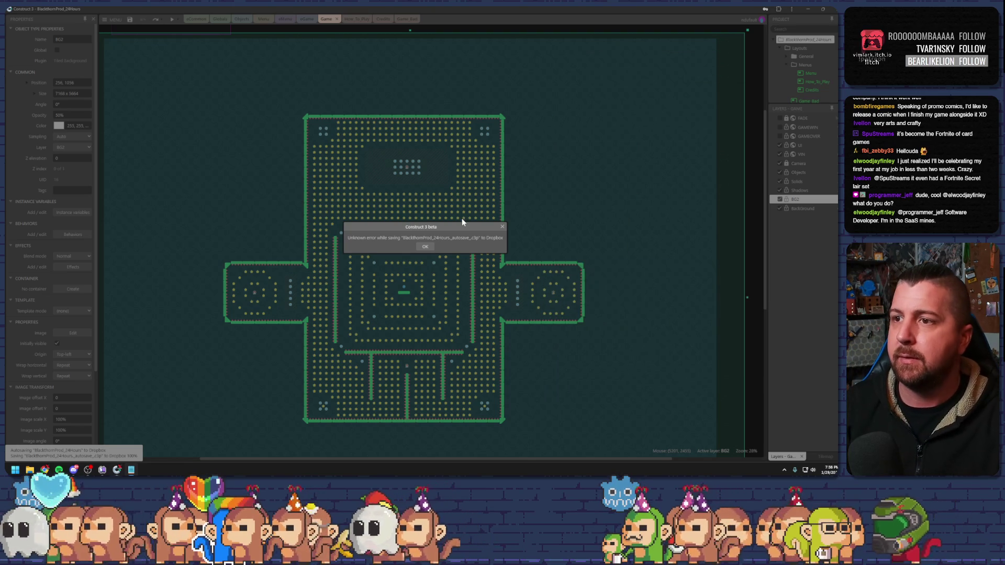
Dismiss the Dropbox error, return to the notes, and add blank lines below the coins line.
left_click(424, 247)
key("alt+Tab")
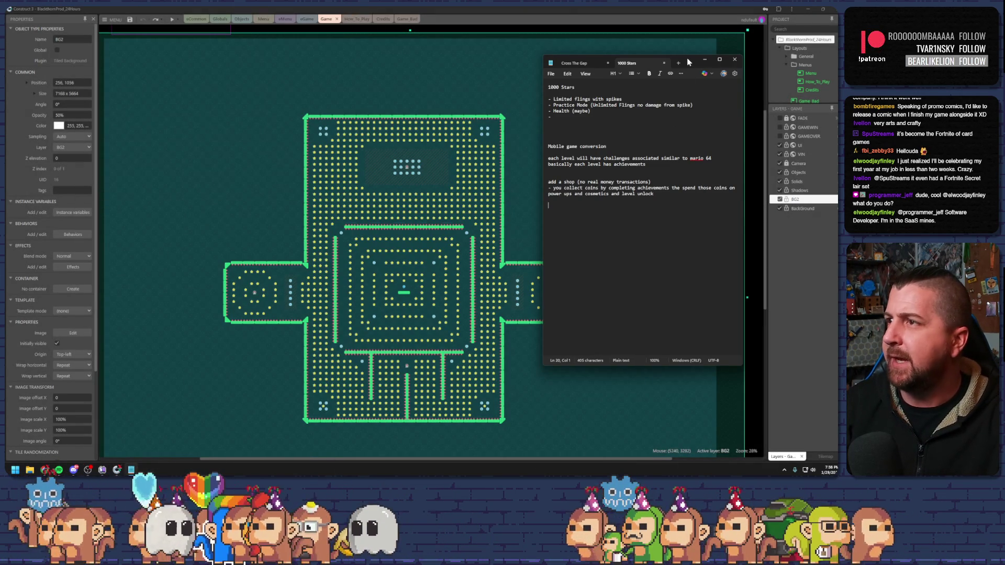
left_click_drag(688, 62, 697, 58)
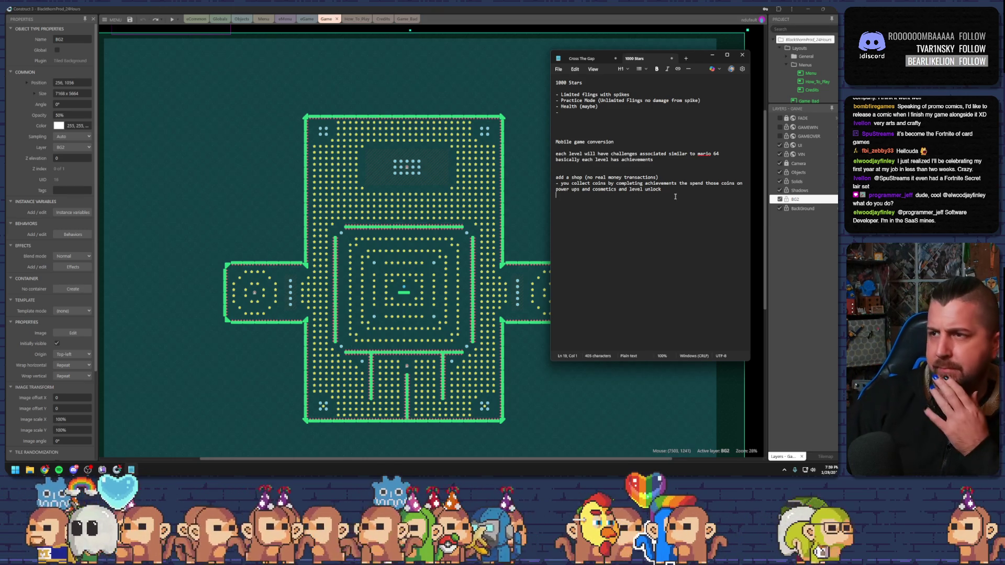
key("BackSpace")
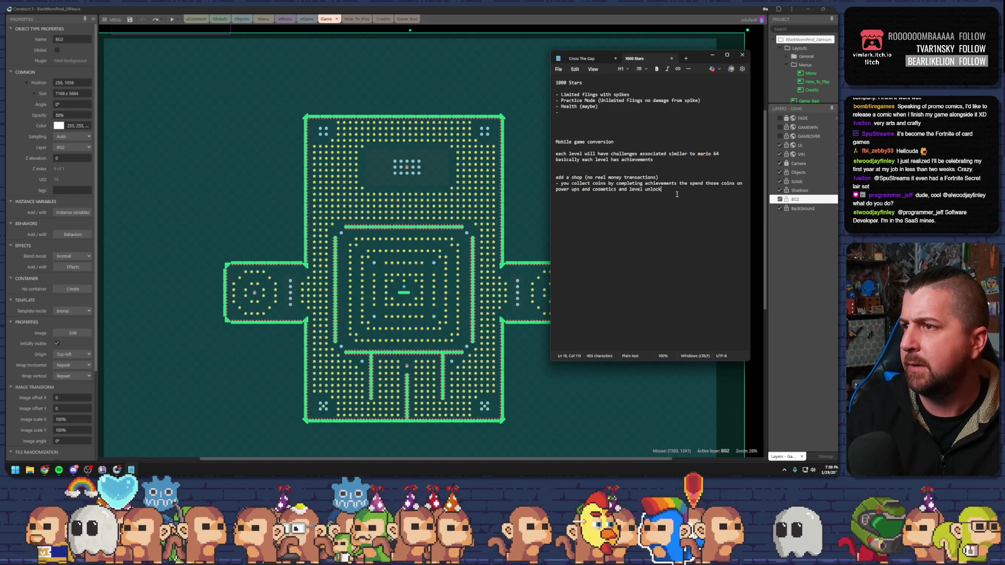
key("Return")
key("Return")
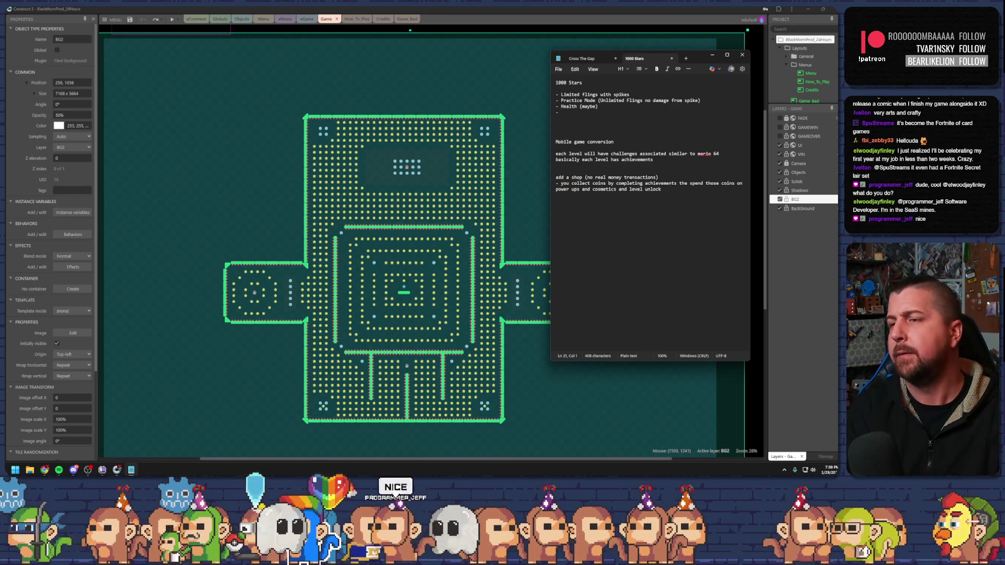
Launch a maximized preview of the 1000 Stars game.
left_click(523, 144)
left_click(172, 18)
double_click(321, 11)
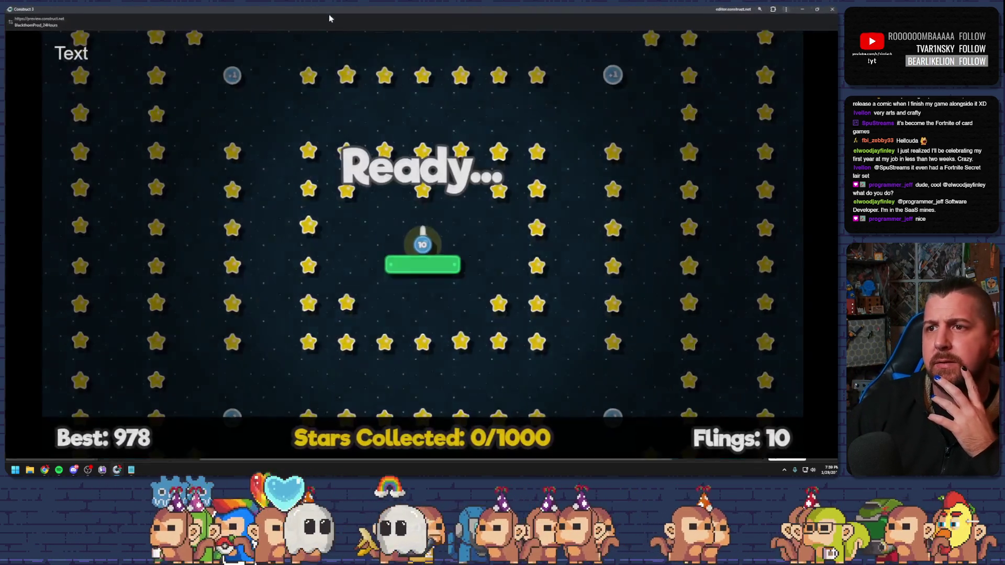
Fling the ball until out of flings, ending on You Lost with 71/1000 stars.
left_click_drag(499, 219, 516, 353)
left_click_drag(466, 191, 477, 178)
left_click_drag(480, 215, 482, 316)
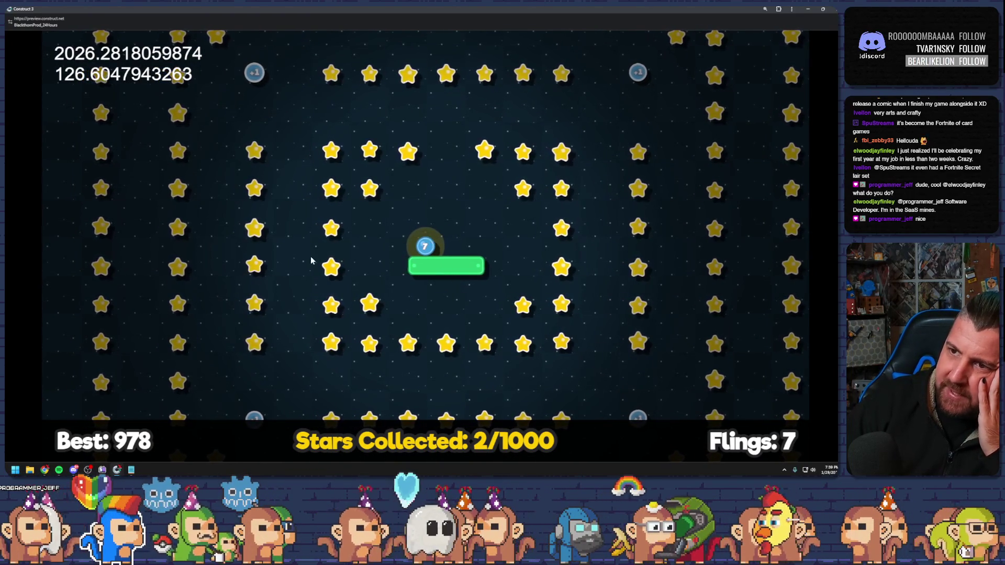
left_click_drag(425, 247, 424, 325)
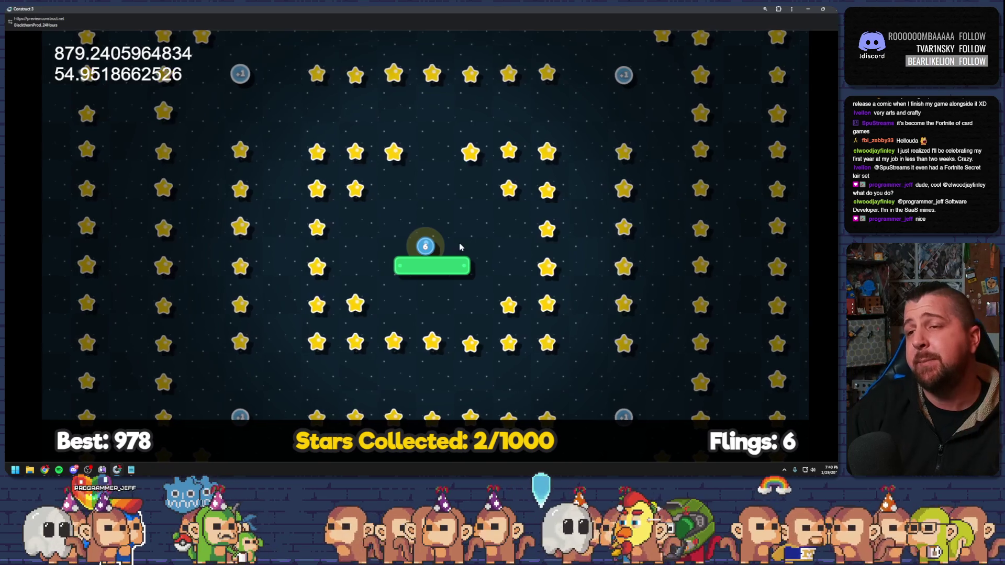
left_click_drag(454, 231, 457, 340)
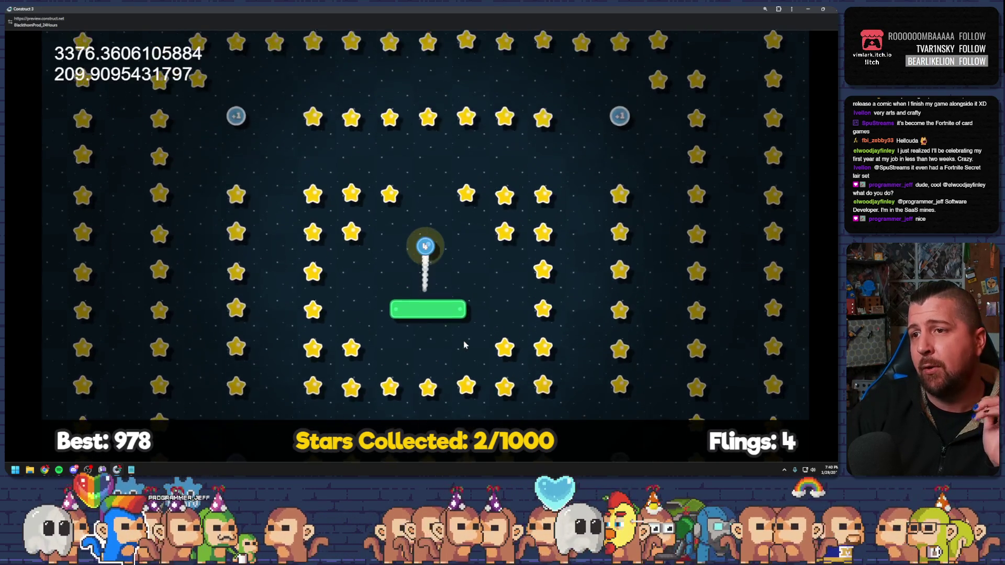
left_click_drag(432, 154, 554, 385)
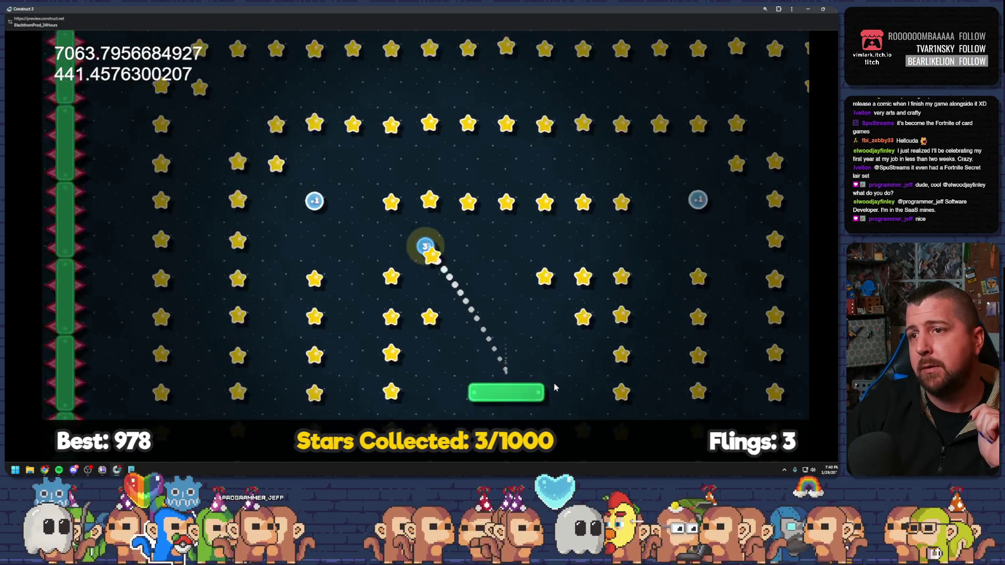
left_click_drag(615, 230, 607, 195)
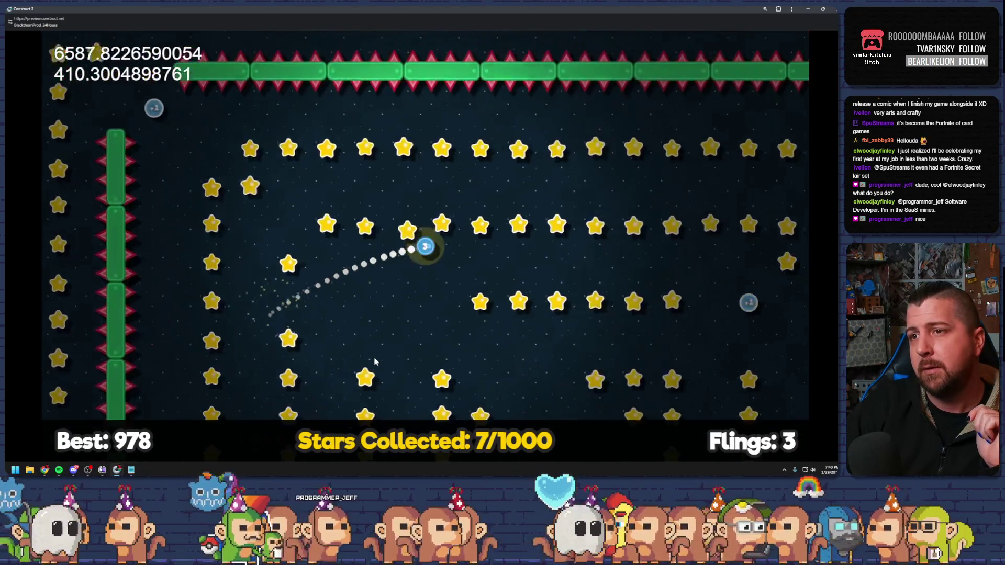
left_click_drag(489, 180, 538, 381)
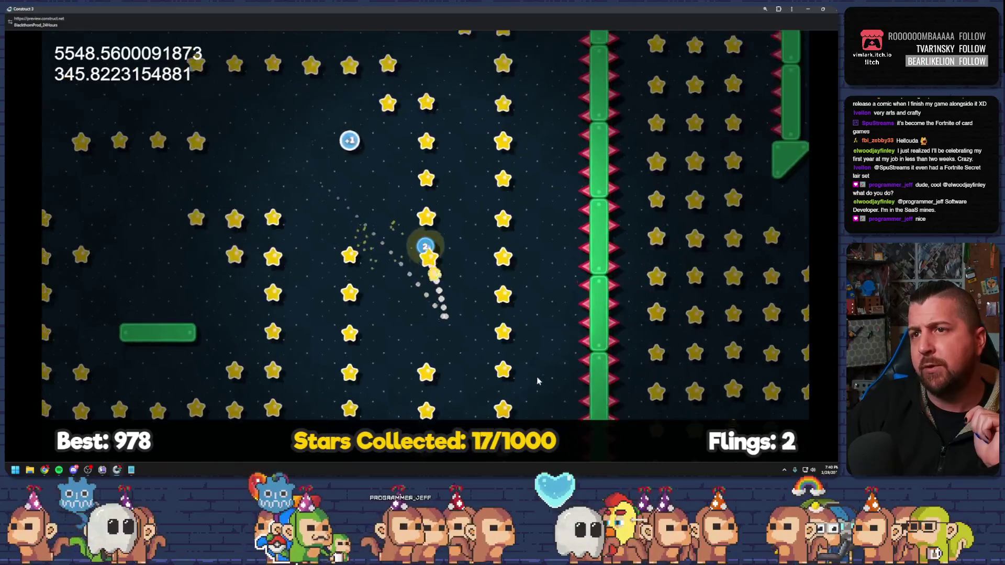
left_click_drag(463, 181, 466, 296)
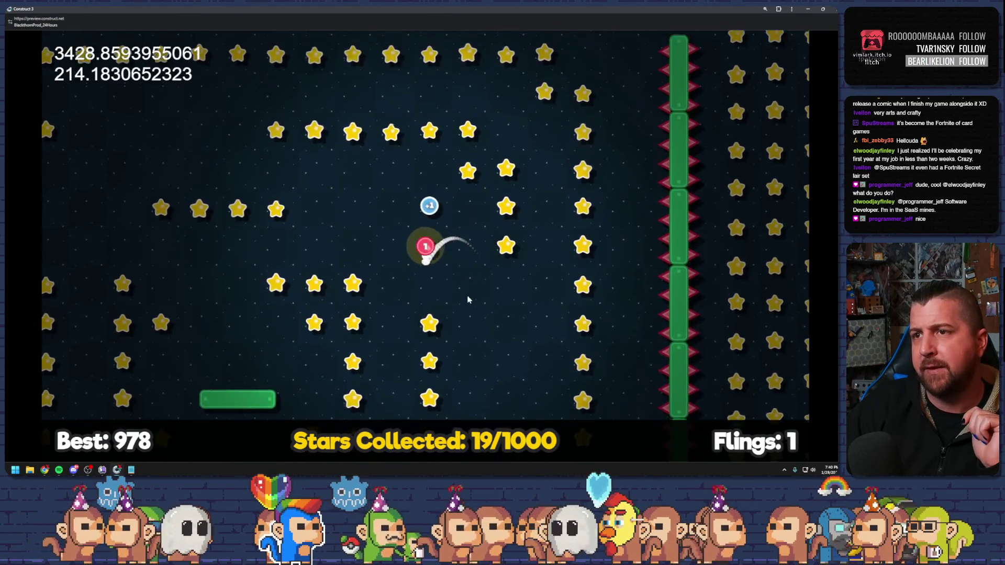
left_click_drag(467, 168, 529, 319)
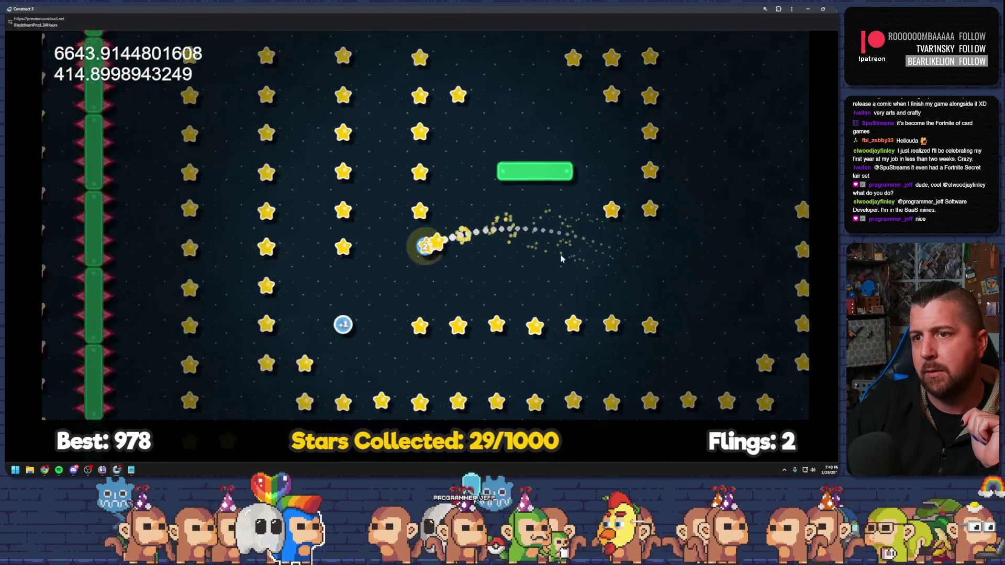
left_click_drag(431, 152, 428, 204)
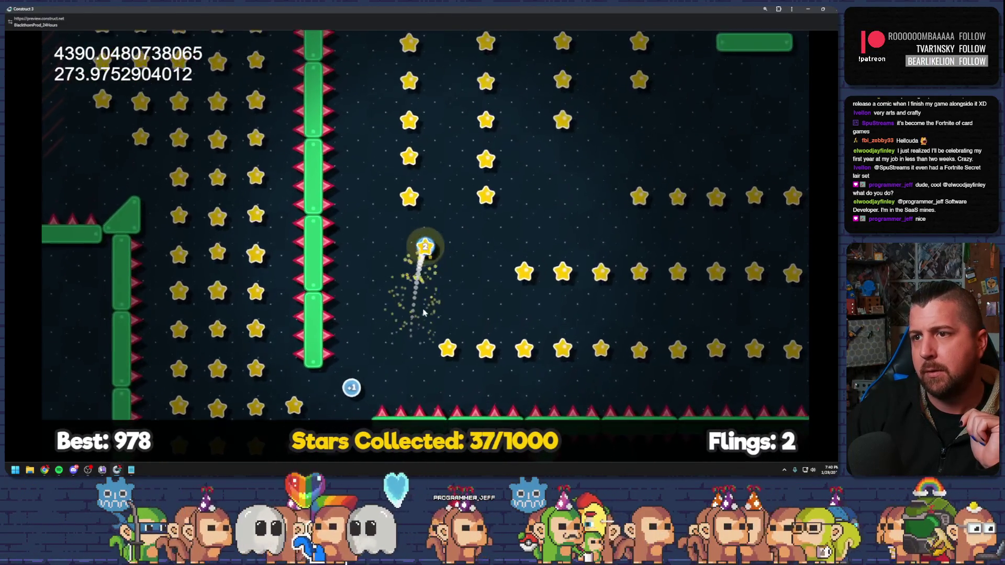
left_click_drag(372, 329, 471, 285)
left_click_drag(449, 149, 415, 357)
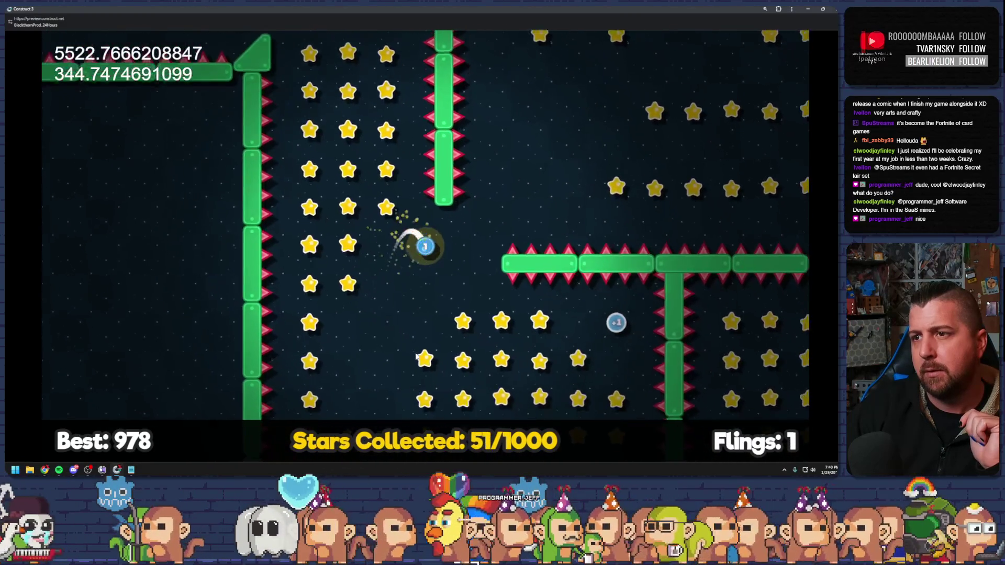
left_click_drag(426, 307, 400, 348)
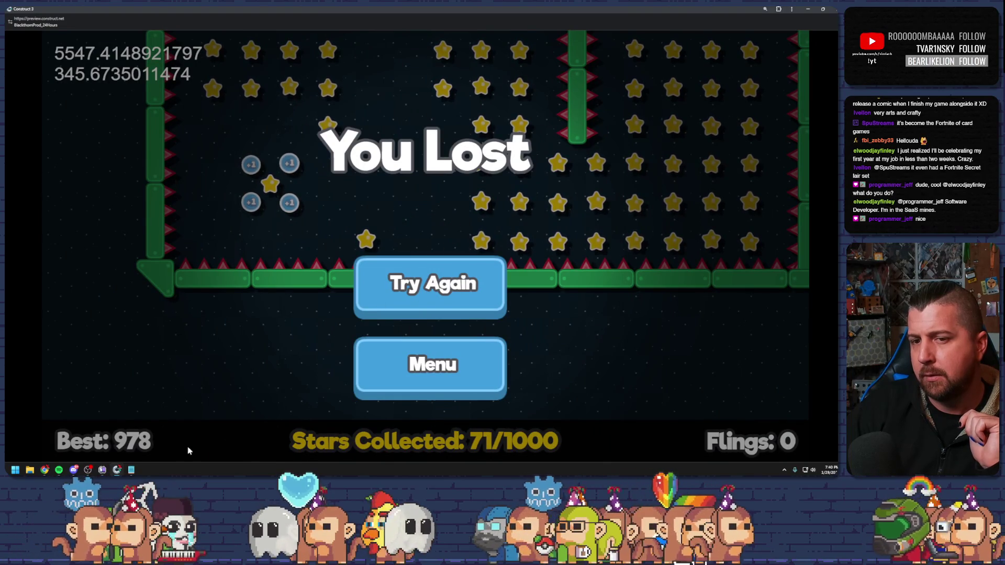
left_click(131, 470)
Add 'shop items - health (probably set a max)' below the shop note.
left_click(573, 202)
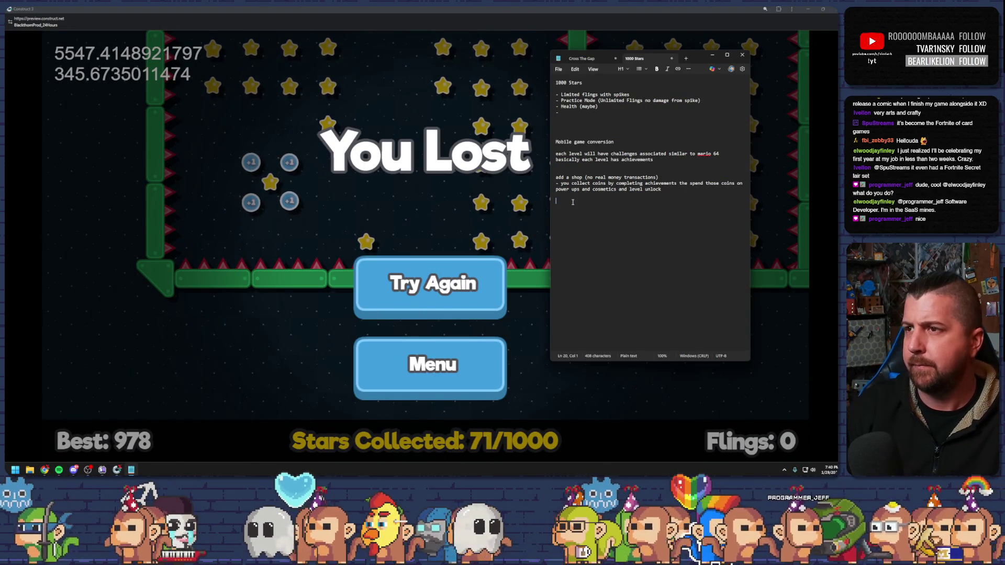
type("sh")
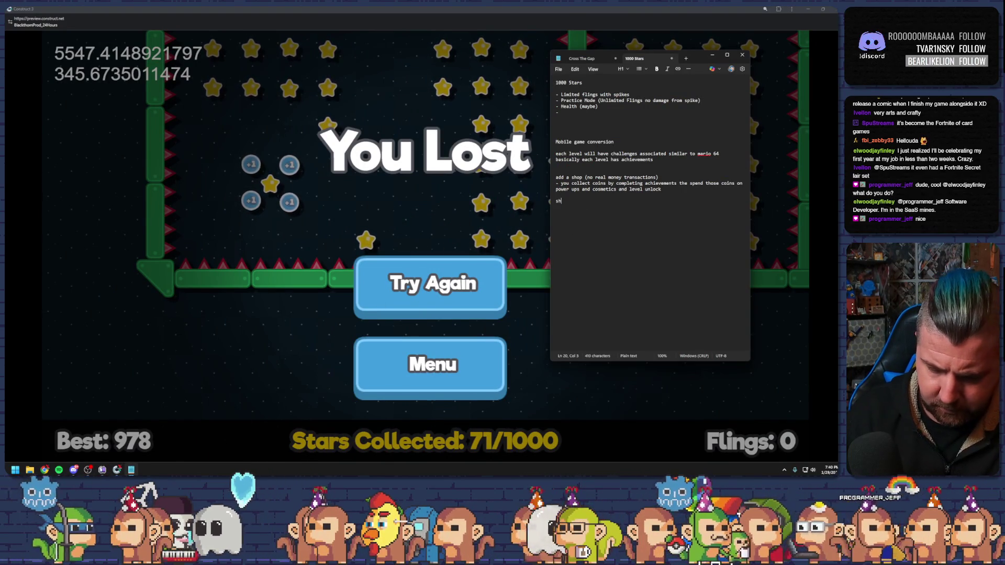
type("op items")
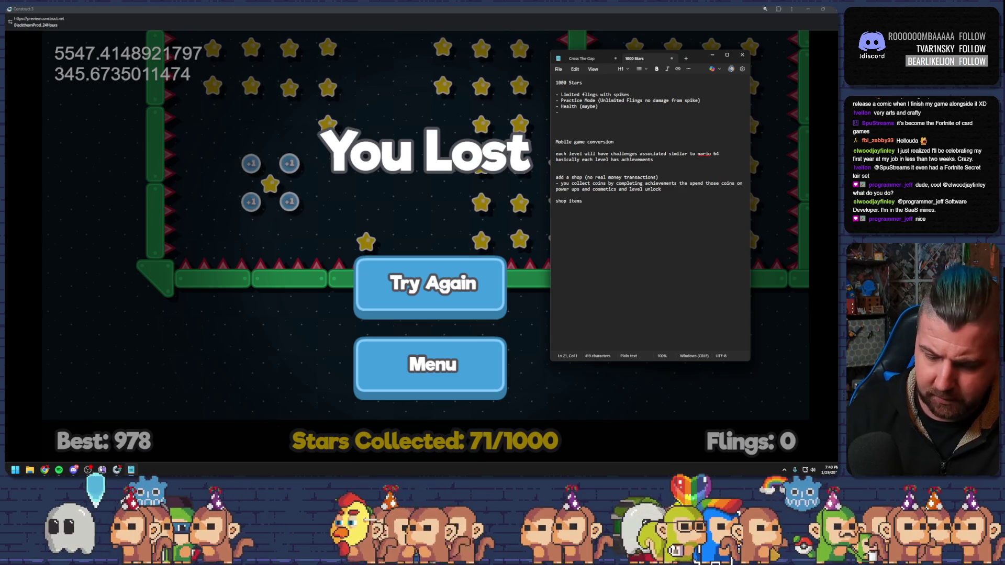
type(" - health")
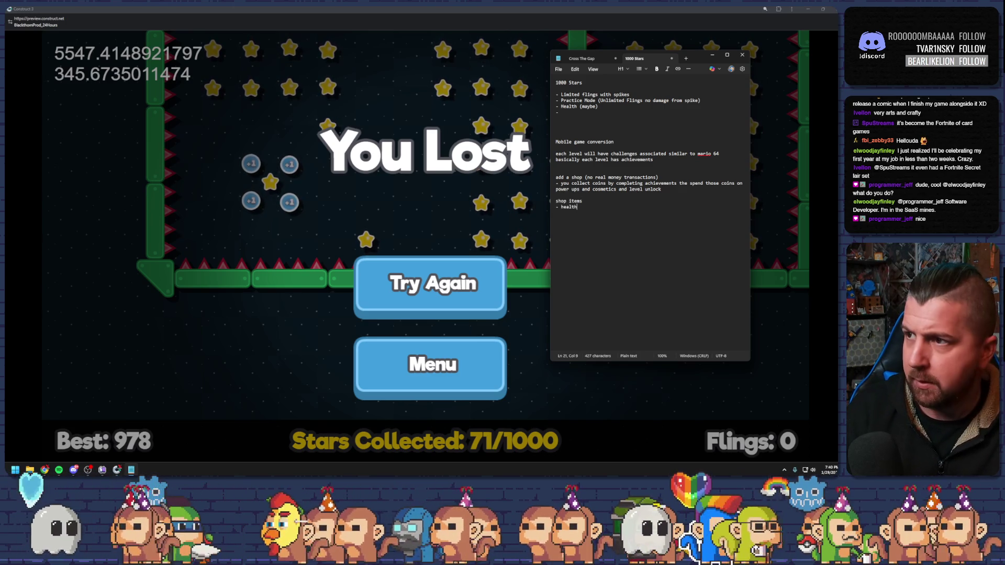
type(" (pr")
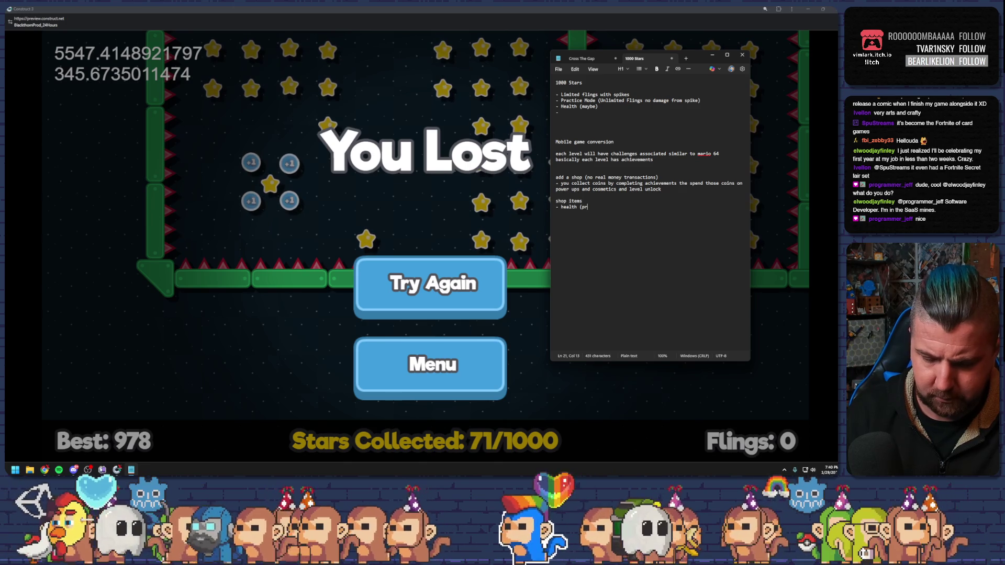
type("obably set a ma")
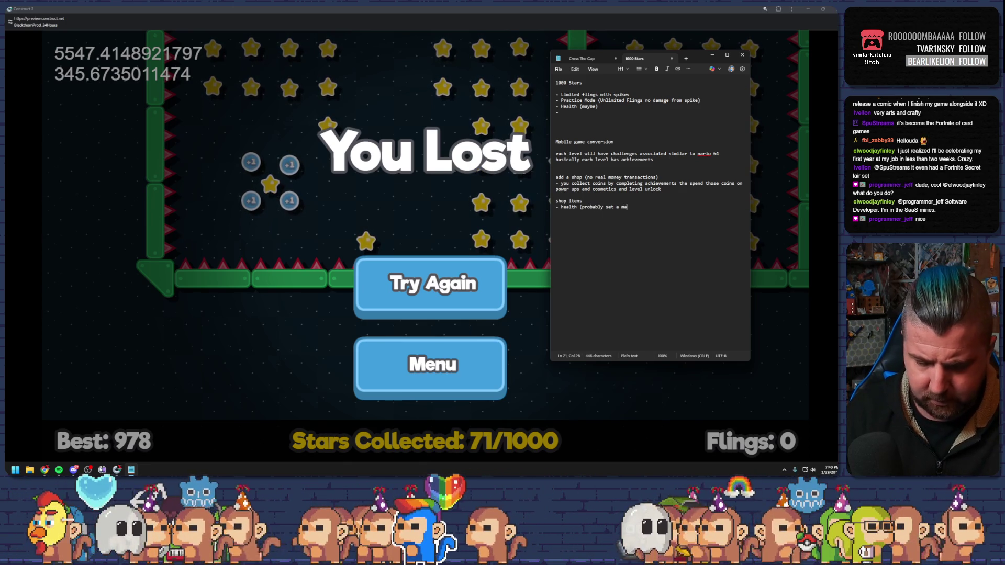
type(")")
key("Return")
Add a '- Starting Flings' item followed by '(probably set a max)'.
type("- ")
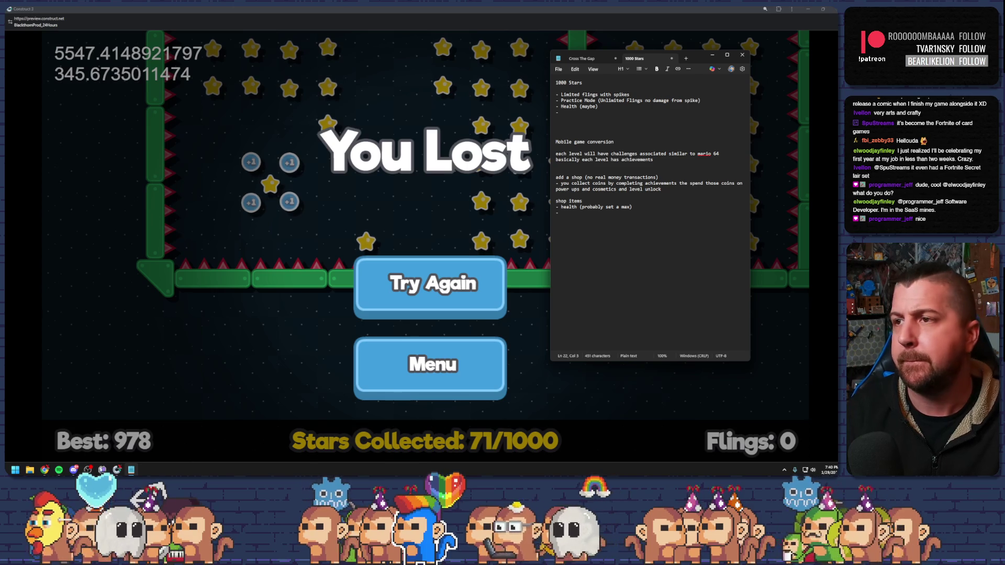
type("Flings")
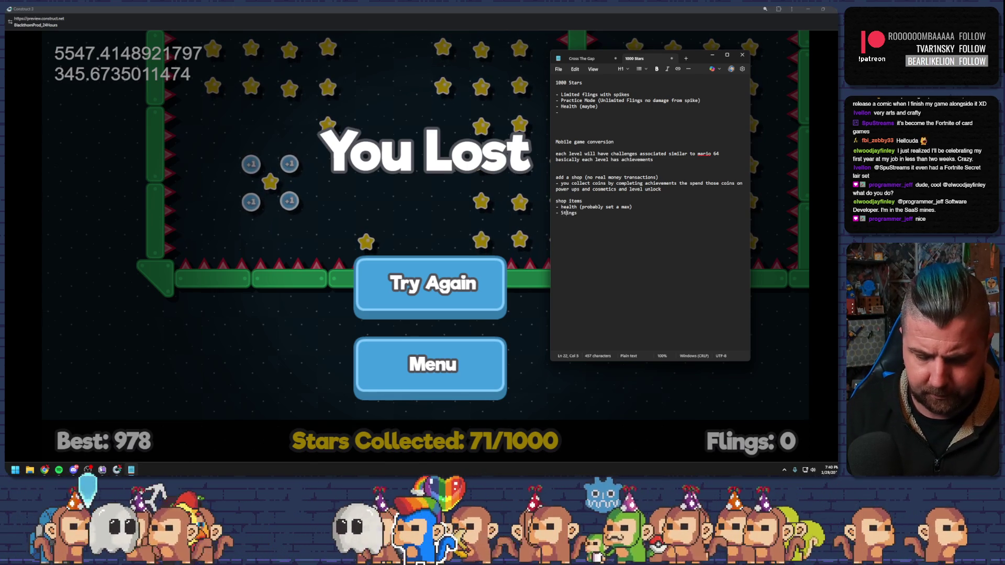
key("Delete")
key("Delete")
key("Delete")
type("tarting ")
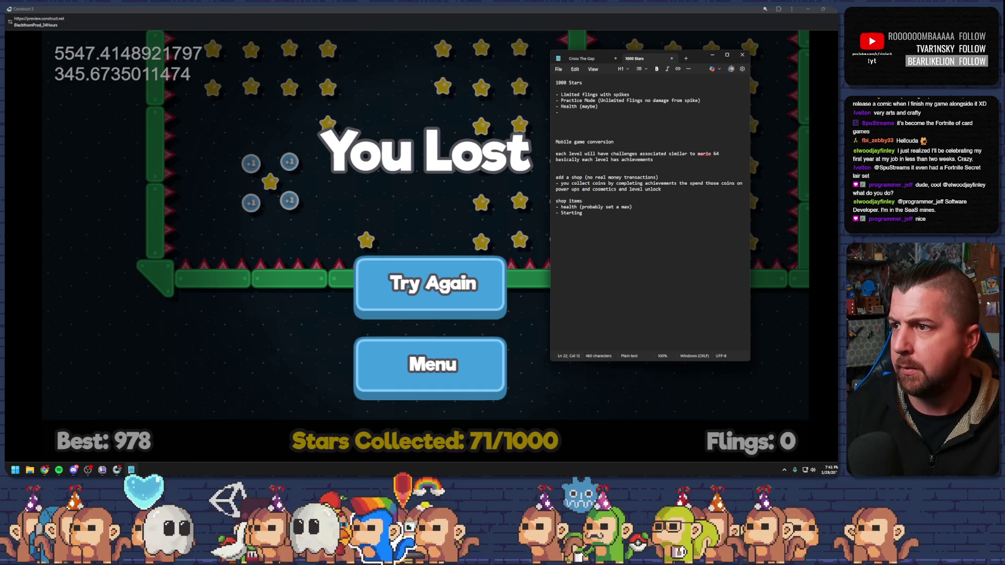
type("Flings")
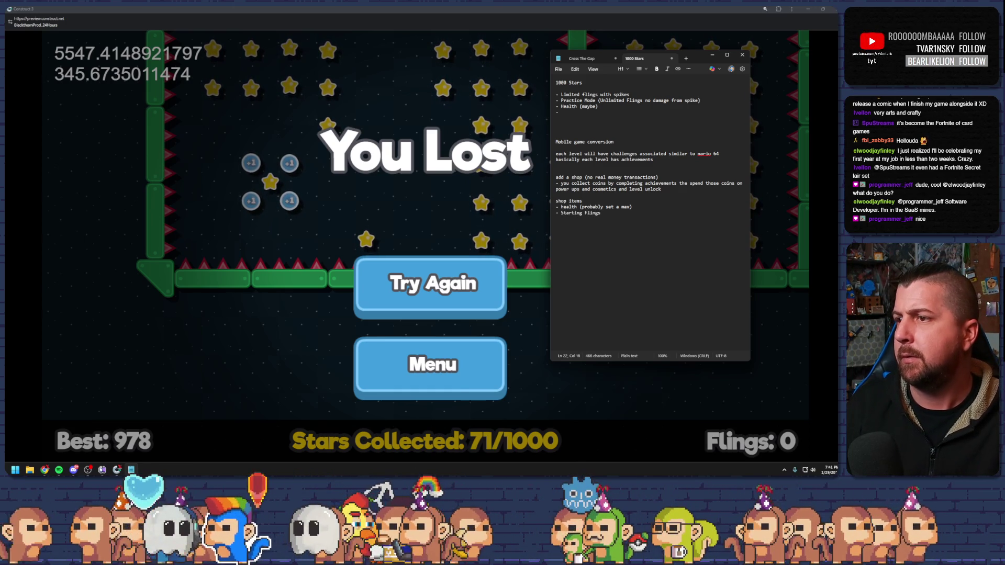
left_click_drag(579, 207, 633, 207)
left_click(603, 213)
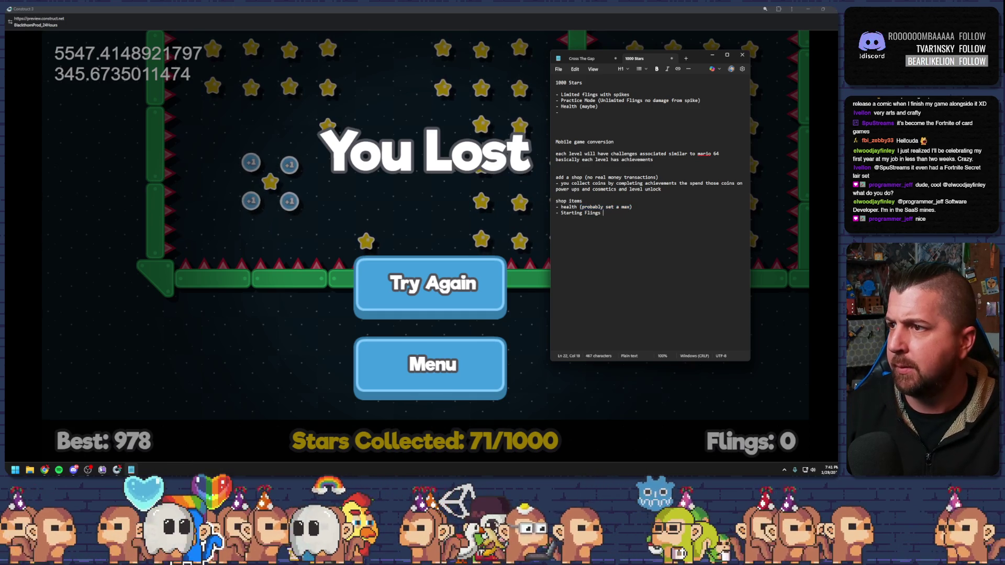
type("(probably set a max)")
left_click(619, 220)
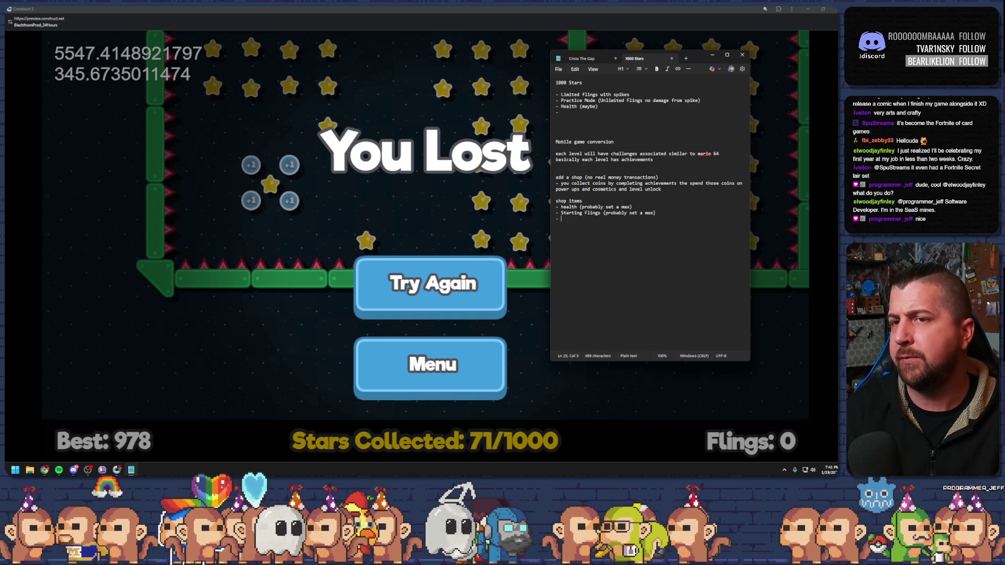
Add a 'Starting Magnet boost' item with the '(probably set a max)' note.
type("Magnet")
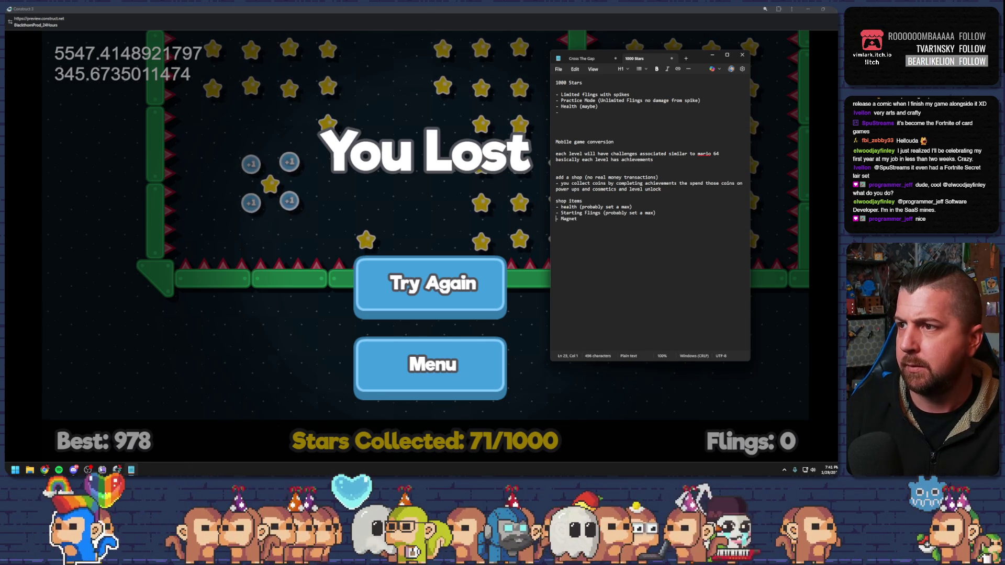
type("Starting ")
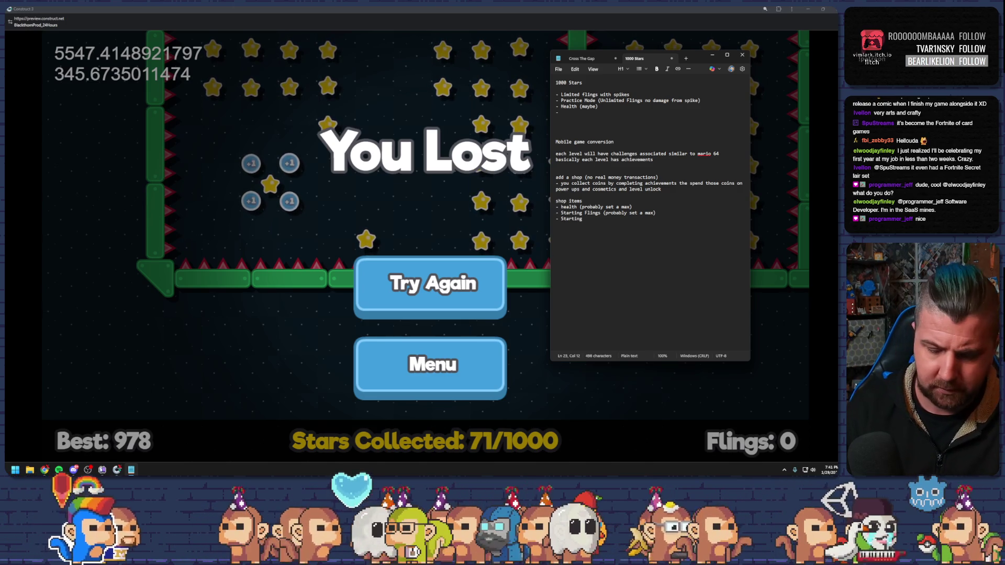
type("Magnet ")
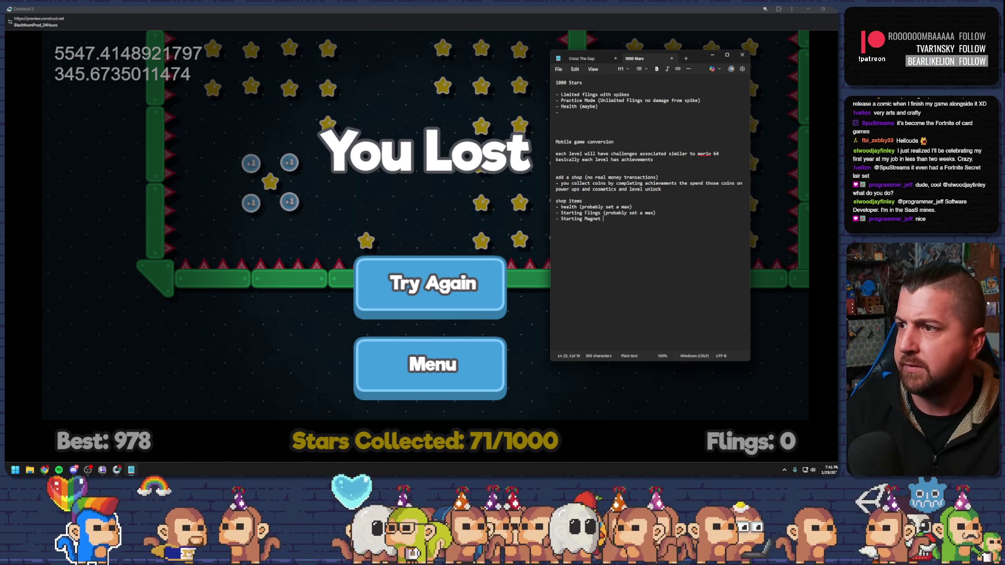
type("boost")
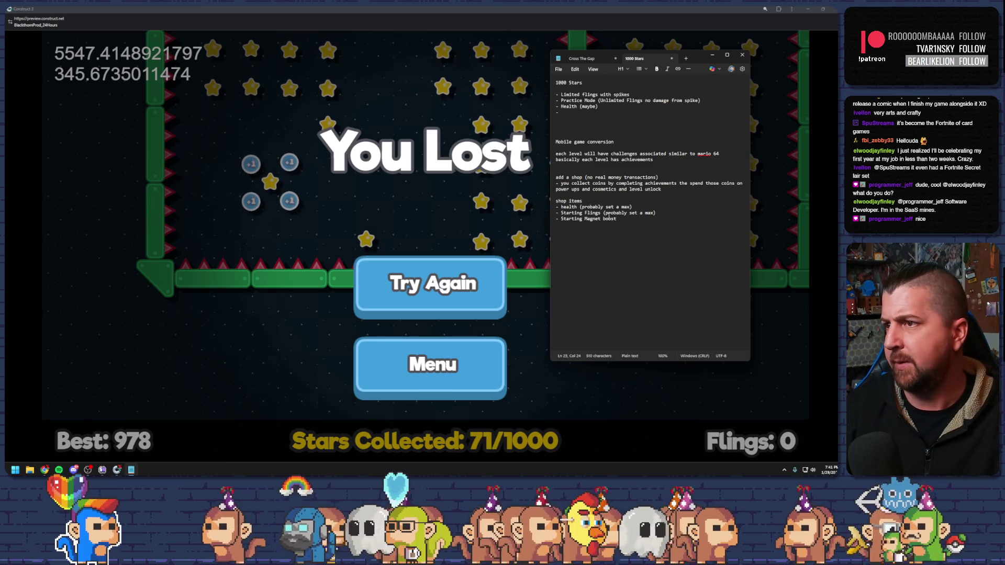
left_click_drag(604, 213, 658, 213)
key("ctrl+c")
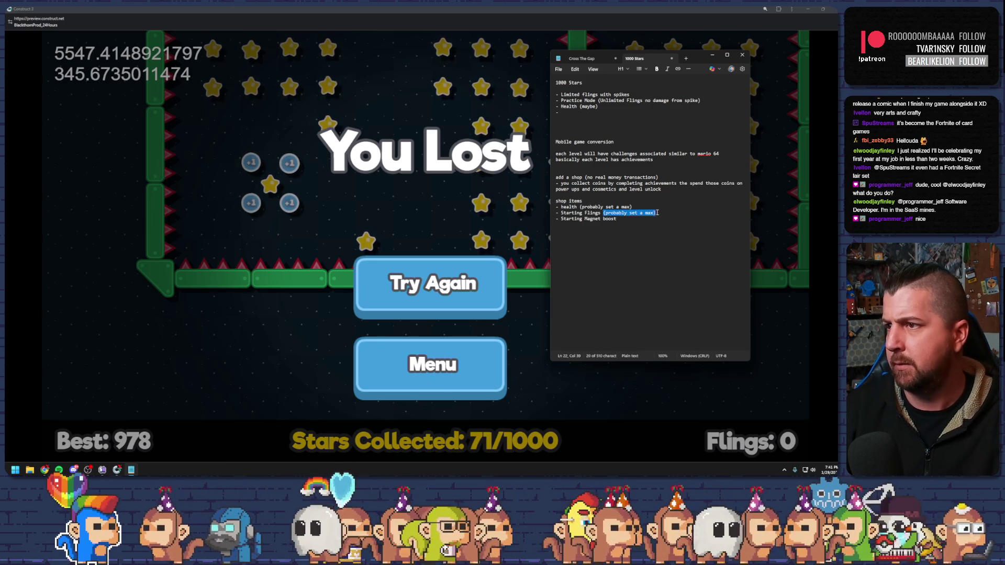
left_click(644, 221)
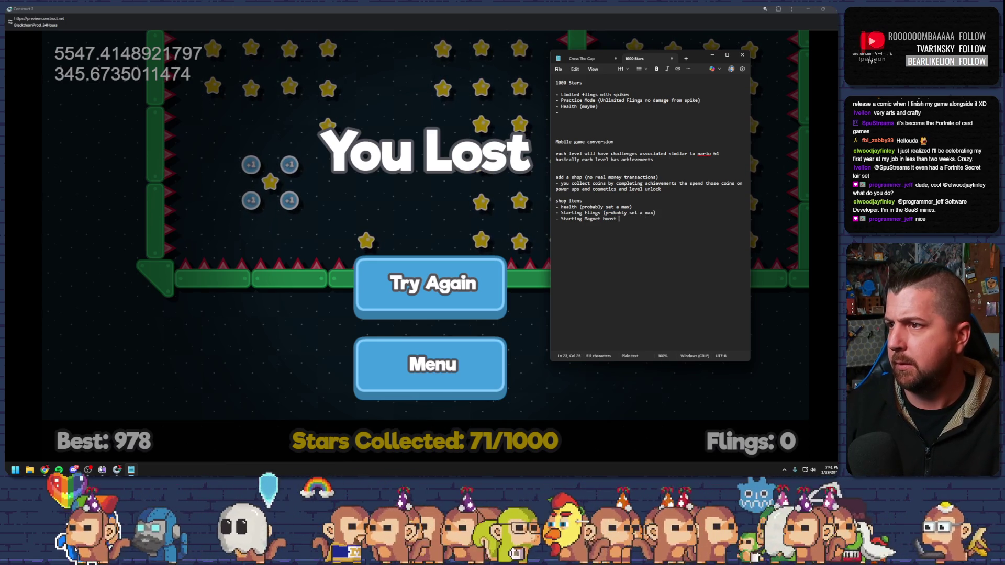
key("Left")
key("ctrl+v")
left_click(679, 224)
Add a Cosmetics list with indented hats, ball color and mall design; remove the blank line above it.
type("-")
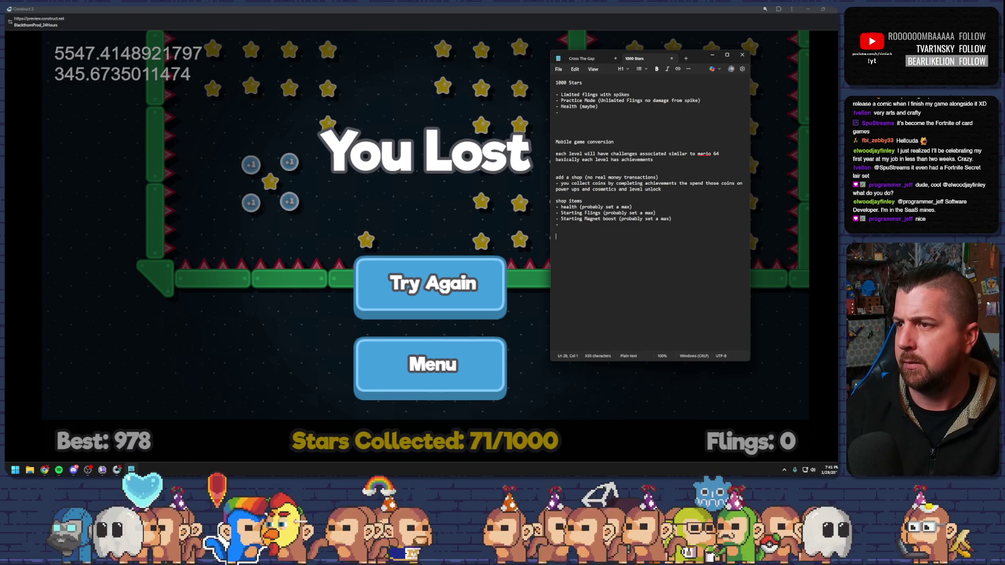
type(" -")
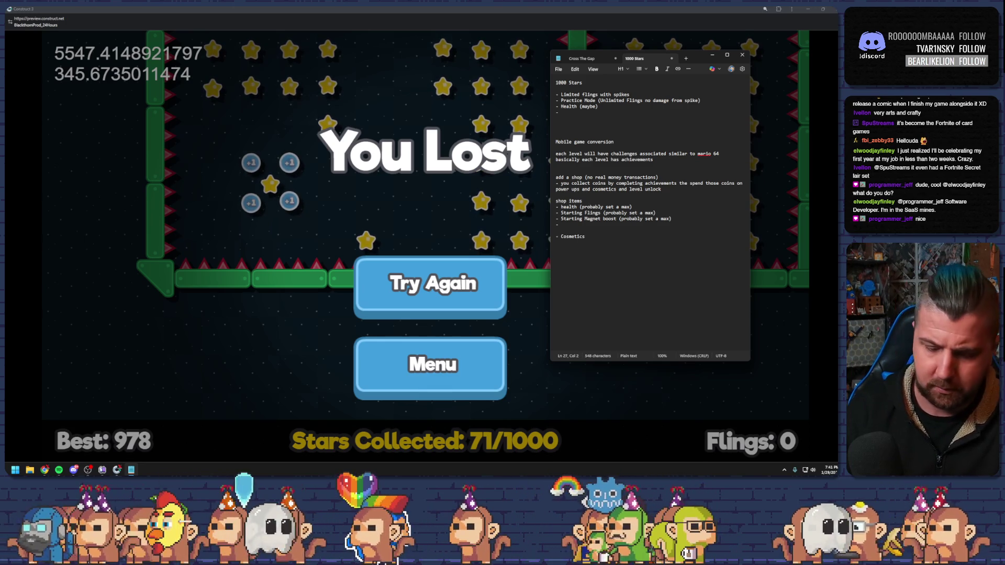
type("ha")
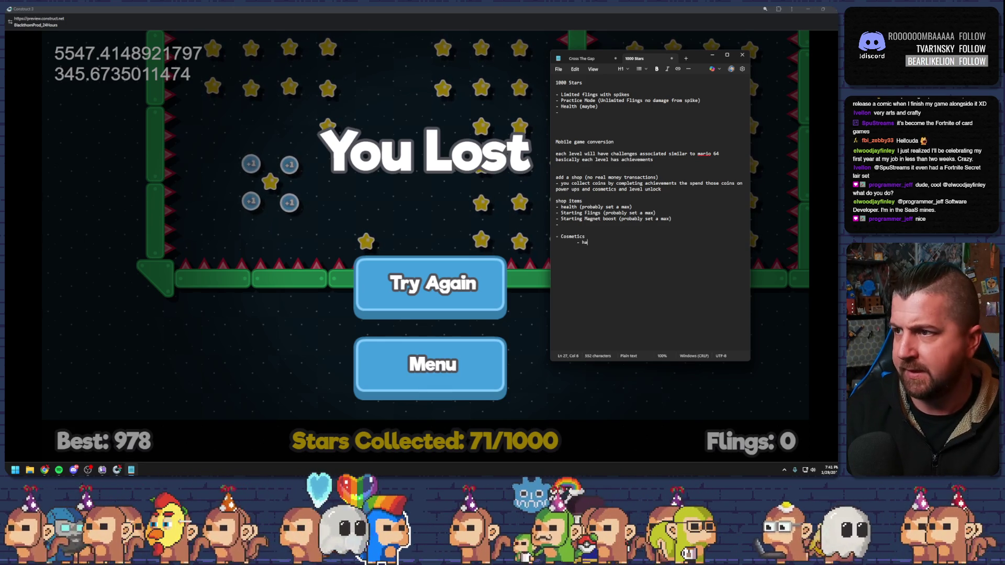
type("ty")
type("s")
key("Return")
key("Tab")
type("- ")
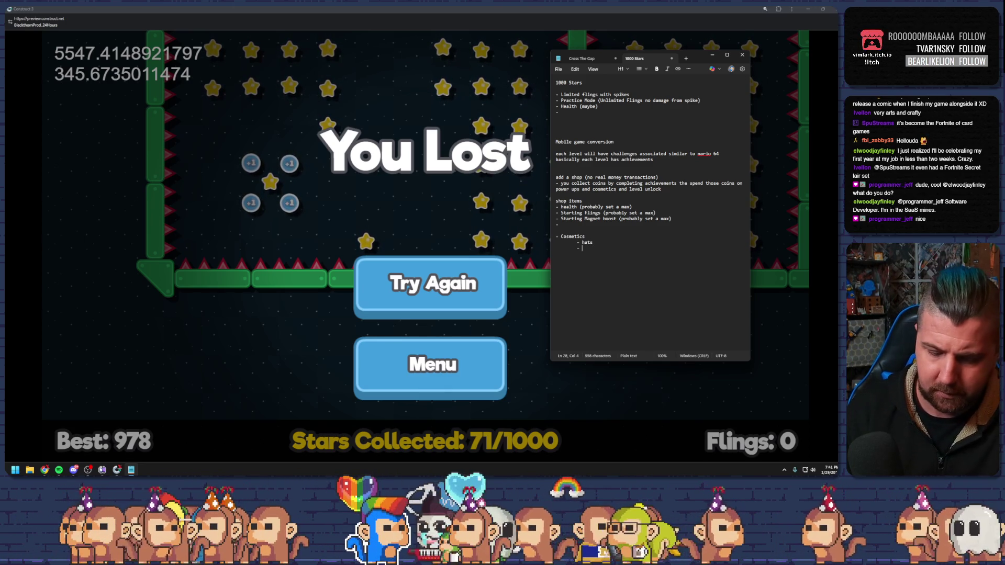
type("ball color \t")
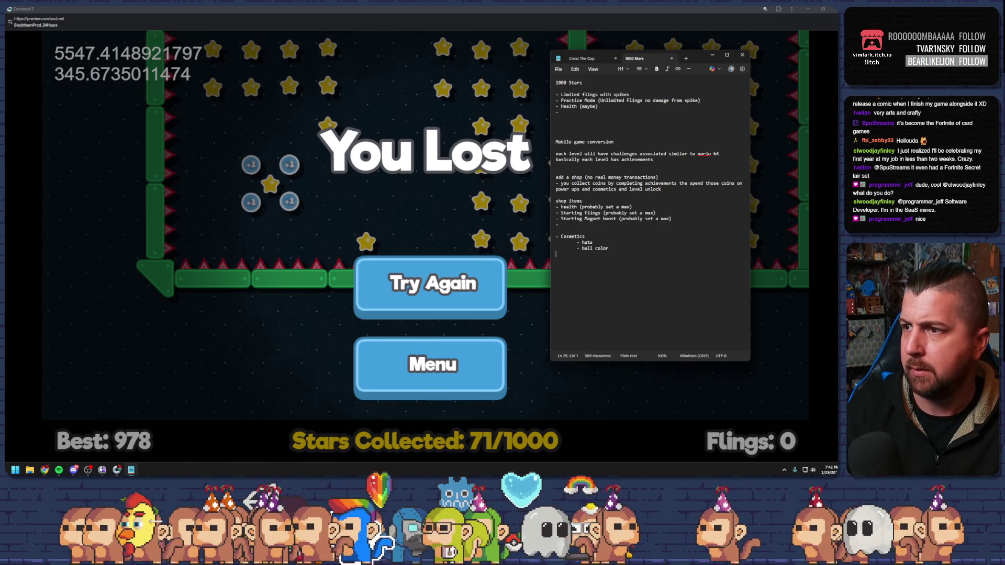
type("- ")
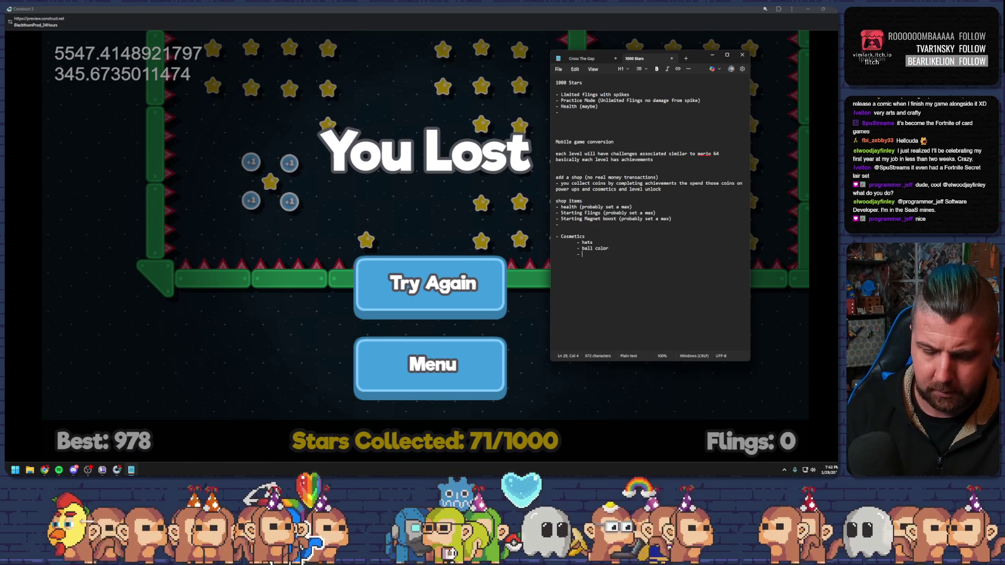
type("mall desig")
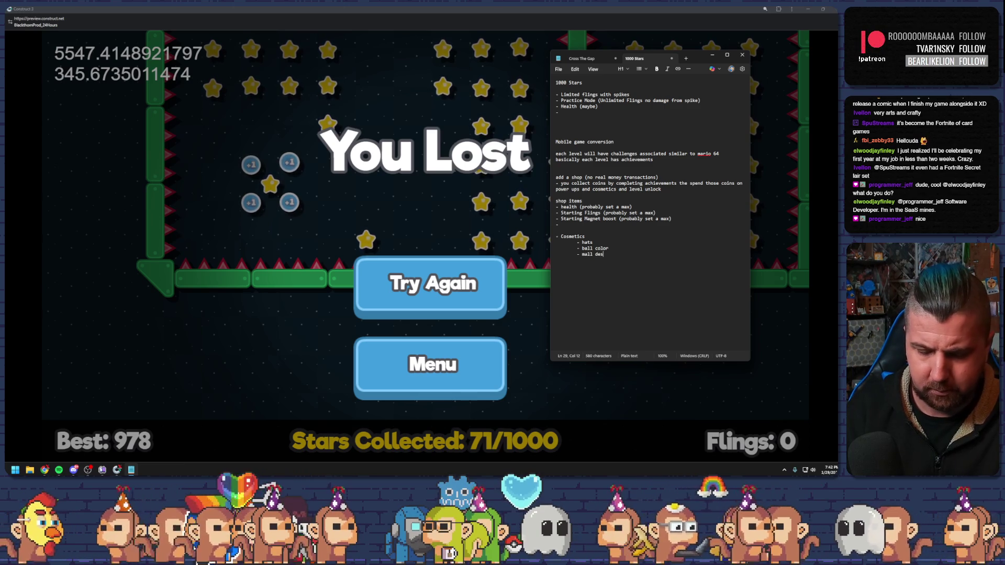
type("n")
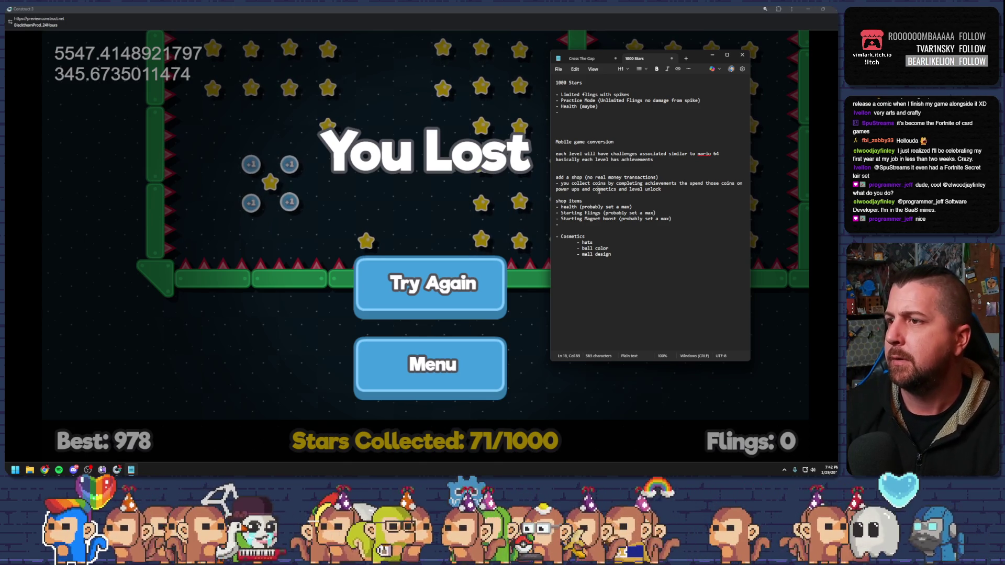
left_click(570, 230)
key("BackSpace")
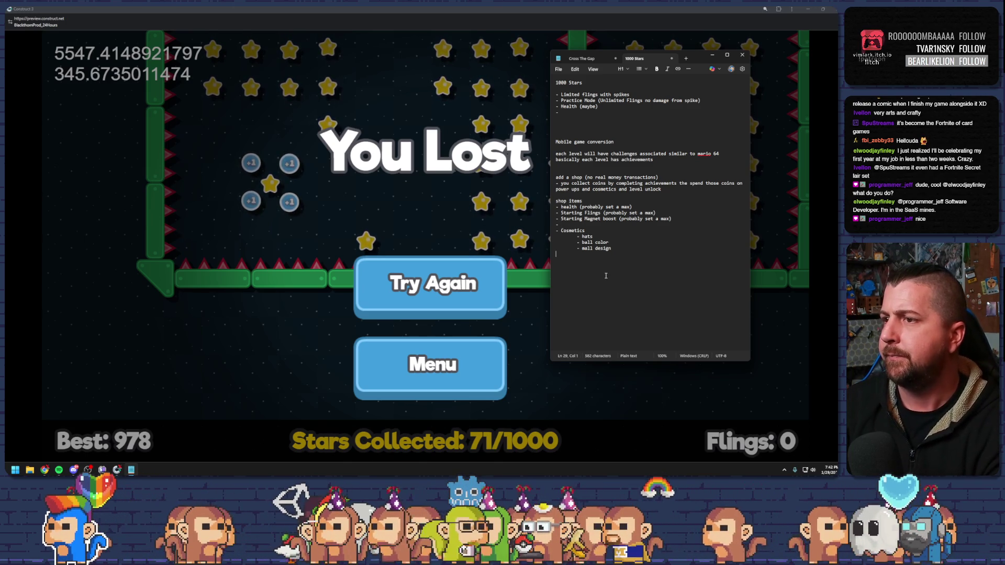
Add a line: achievements are all available at all times and multiple can be completed in a single run.
left_click(605, 276)
left_click(617, 141)
left_click(645, 153)
left_click(671, 153)
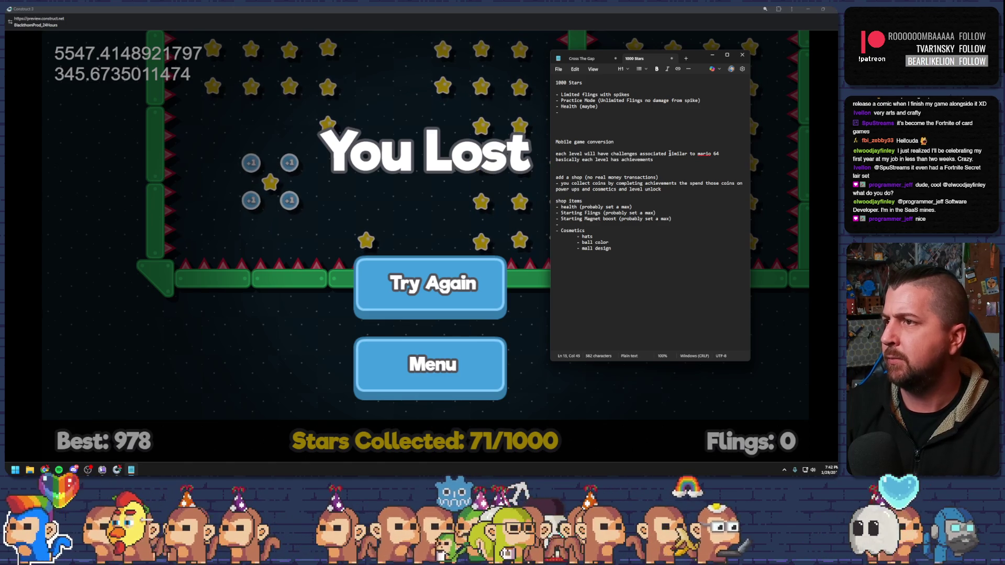
left_click(616, 159)
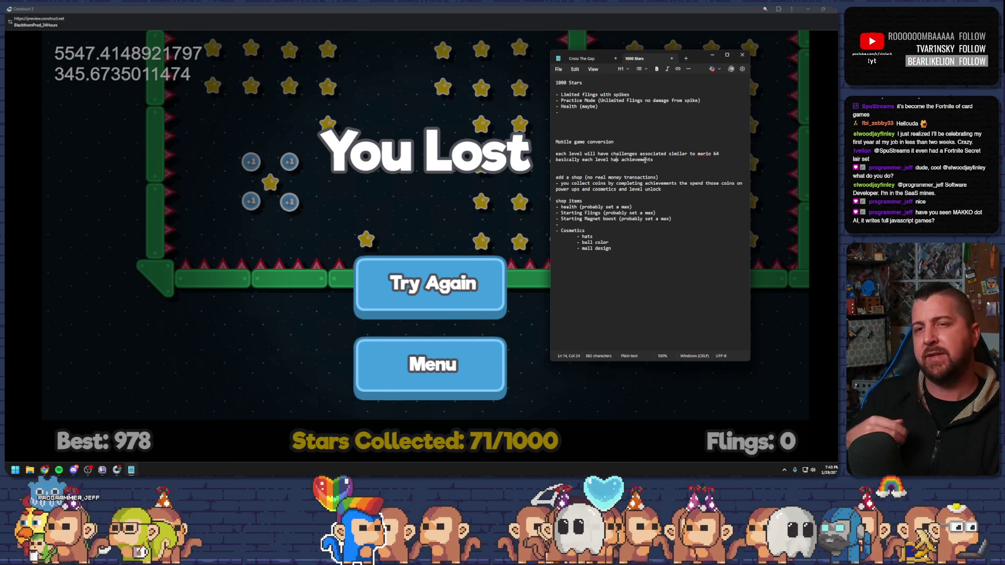
left_click(663, 159)
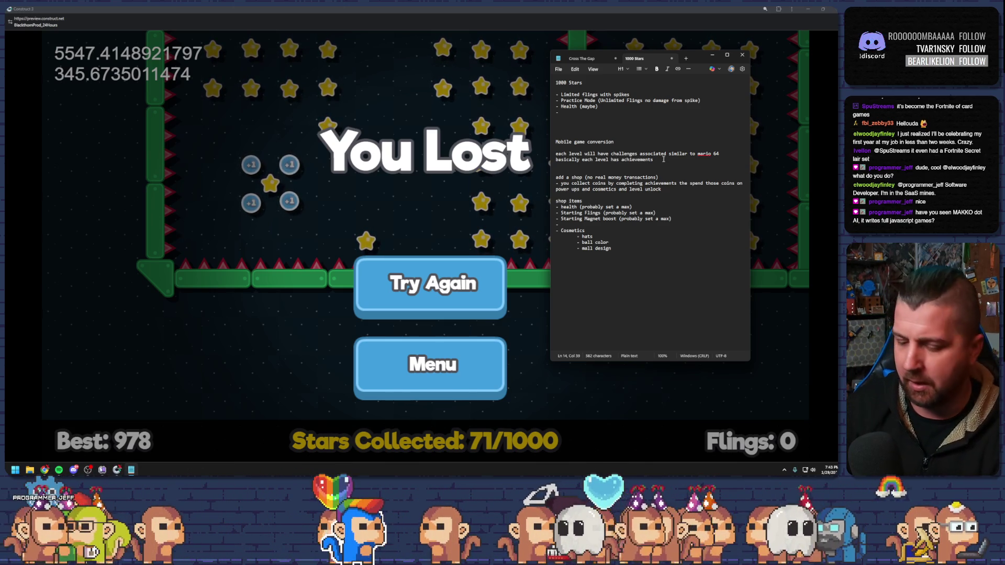
key("Return")
type("achi")
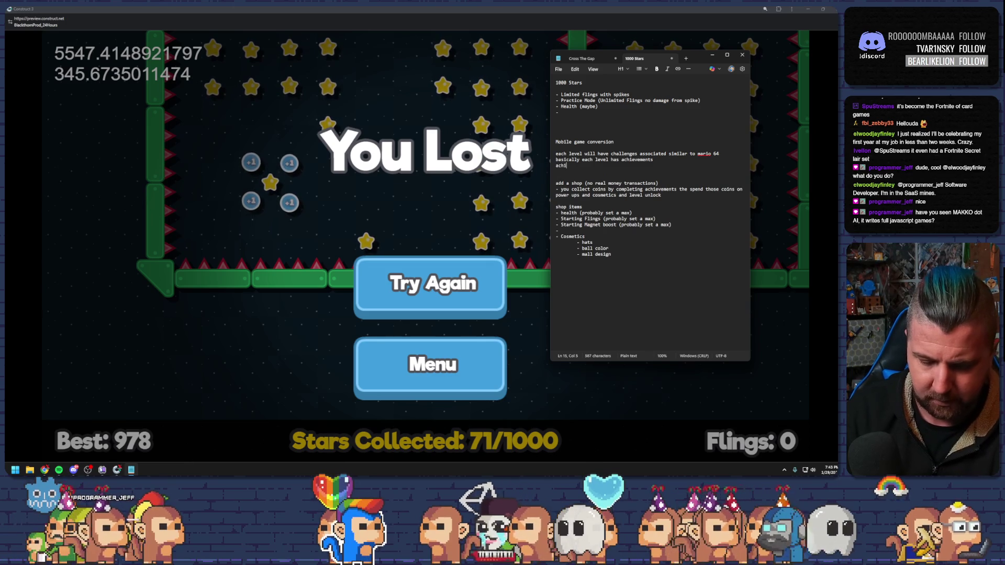
type("vements are")
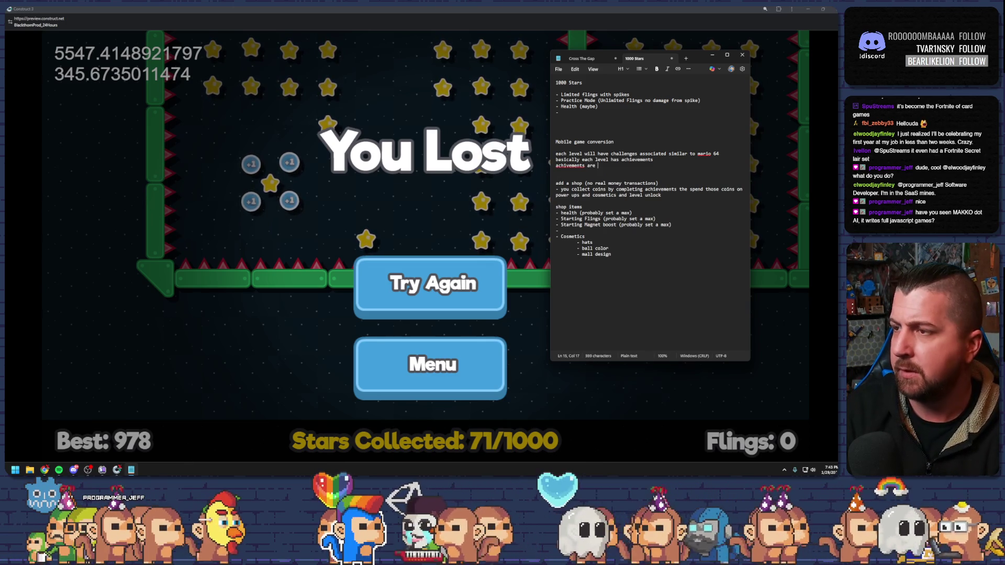
type(" all availa")
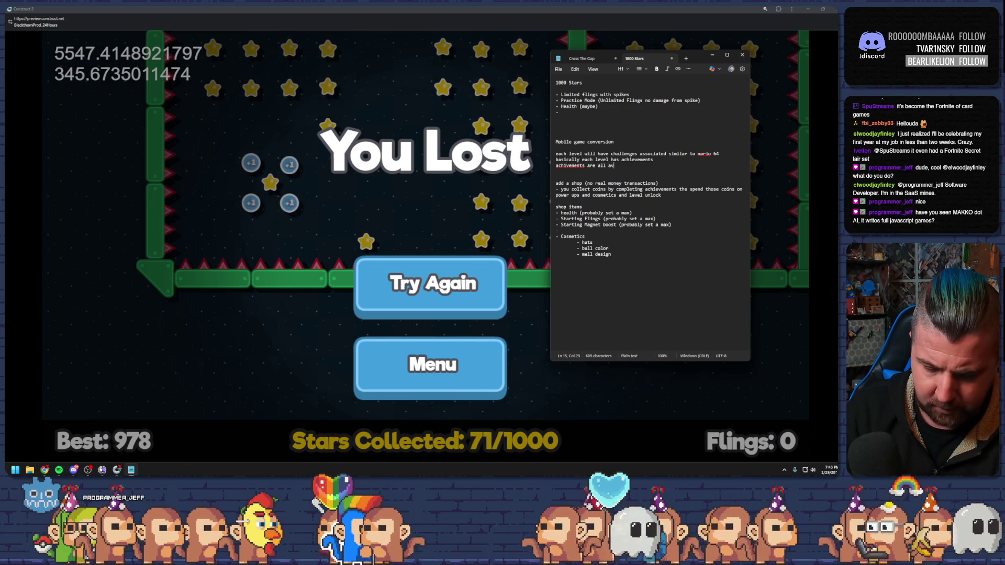
type("ble at all times and mult")
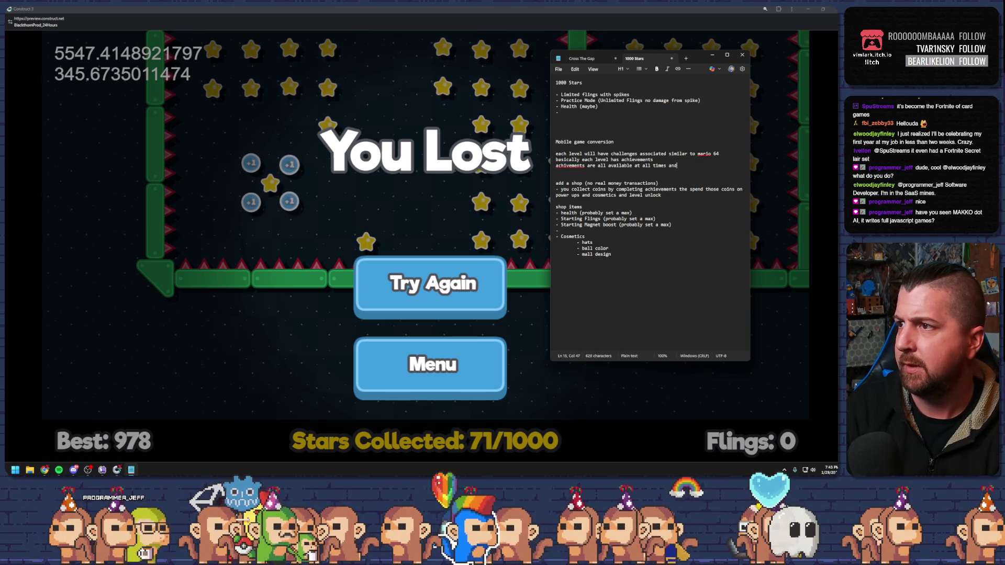
type("ipl")
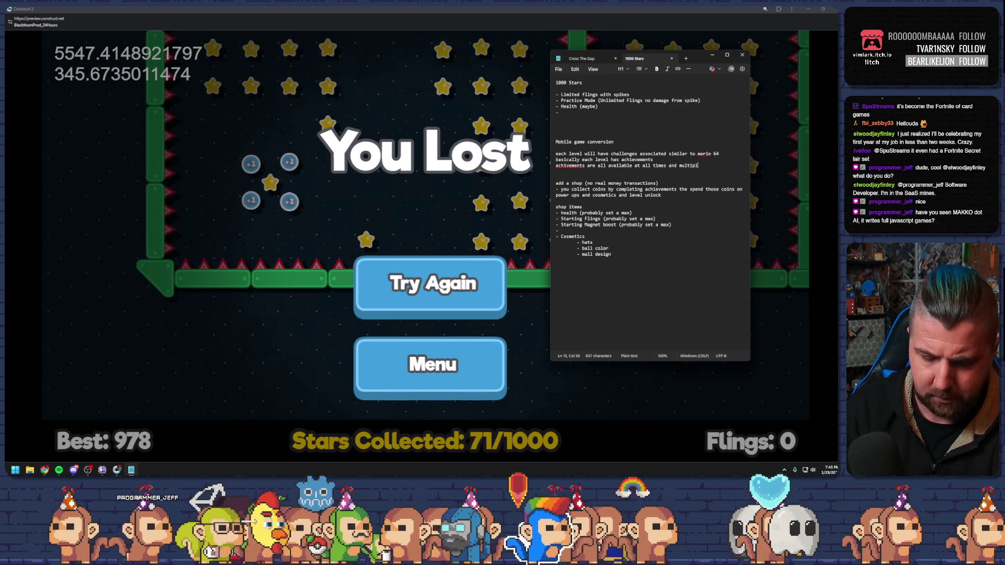
type("e can be com")
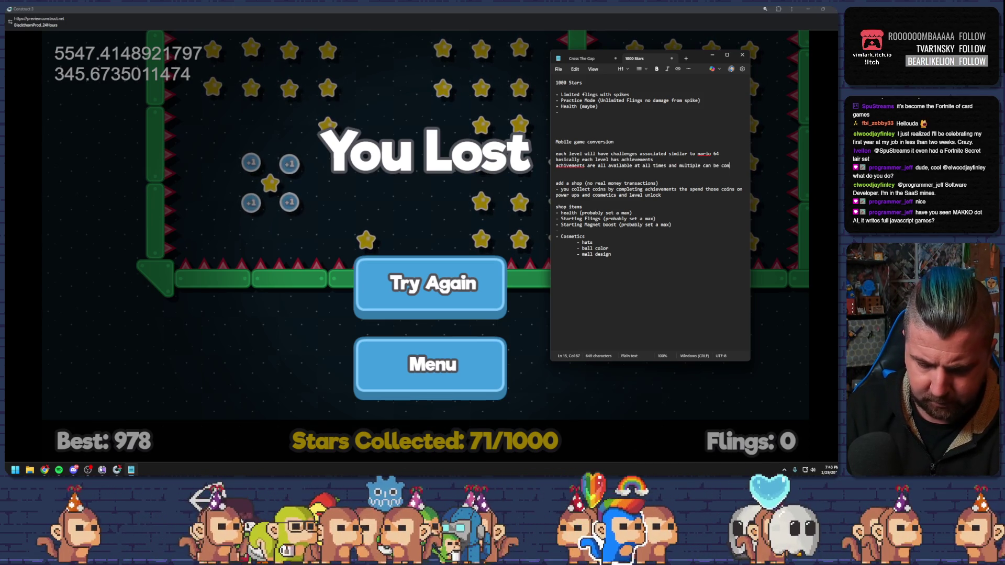
type("pleted in a di")
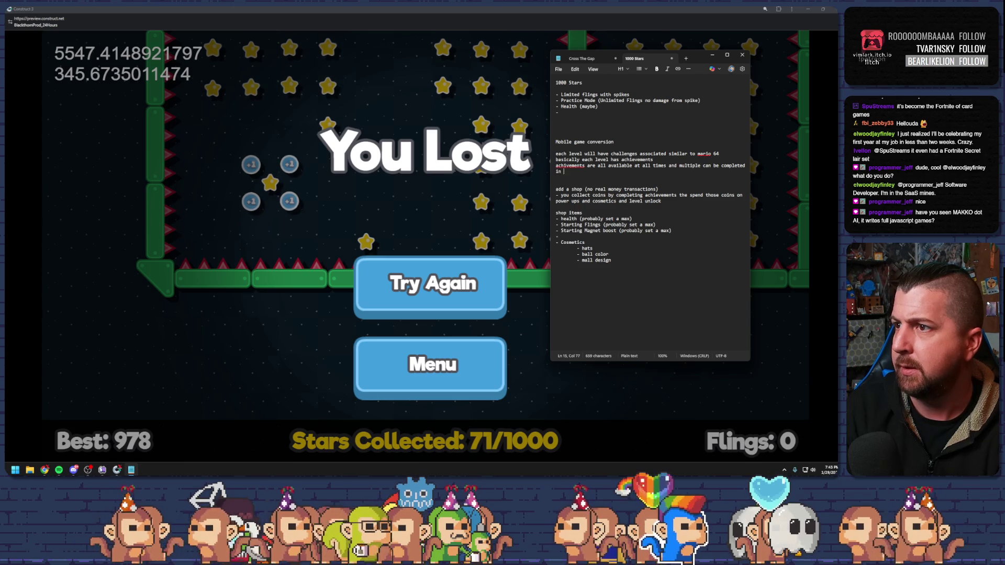
key("BackSpace")
key("BackSpace")
type("sing")
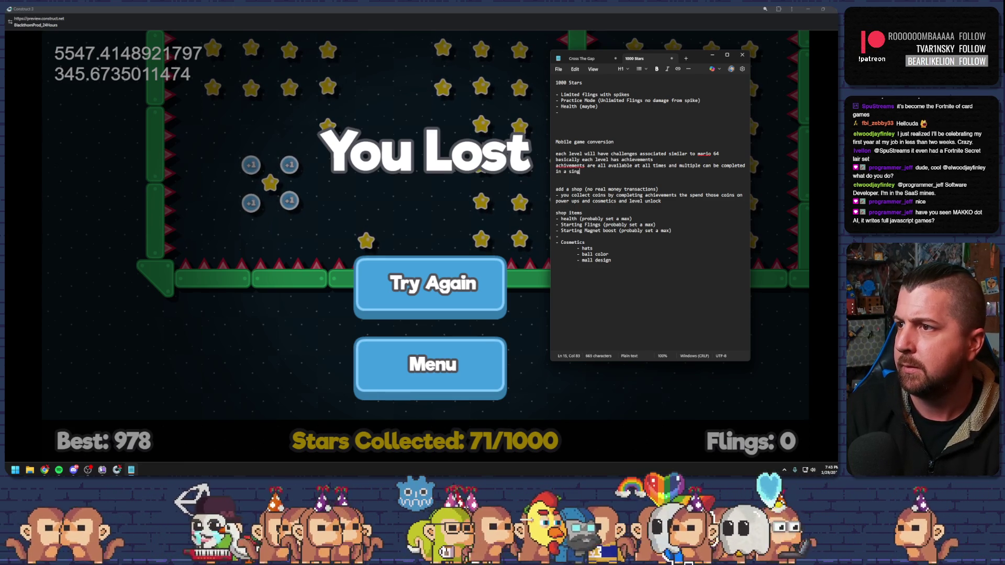
type("le ")
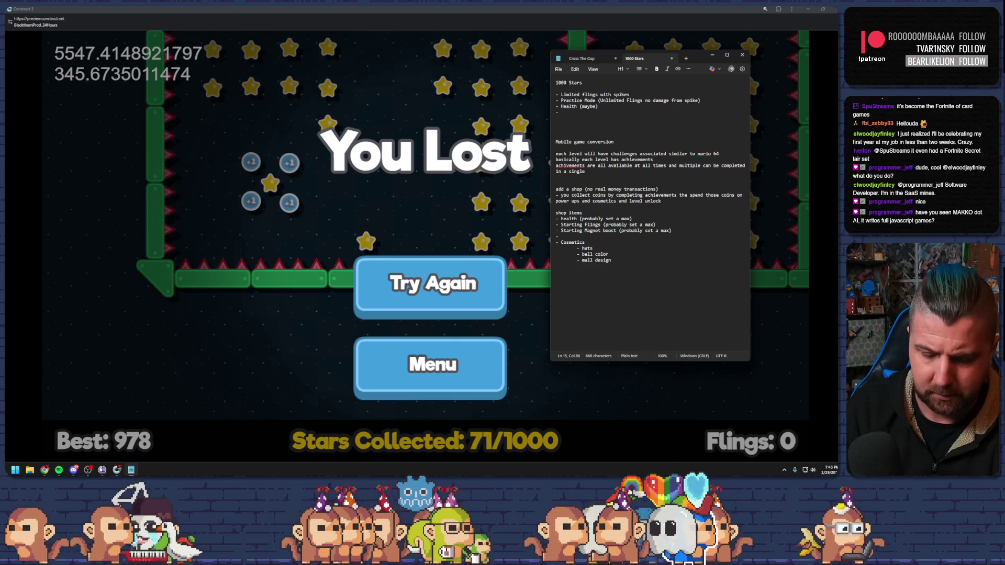
type("run")
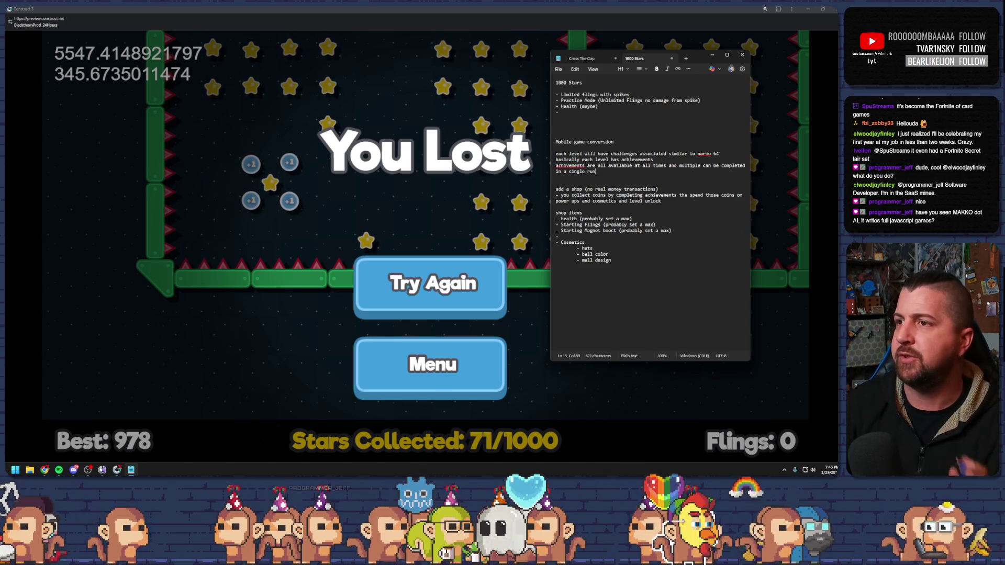
Correct 'achivements' to 'achievements' using the spelling suggestions.
right_click(578, 167)
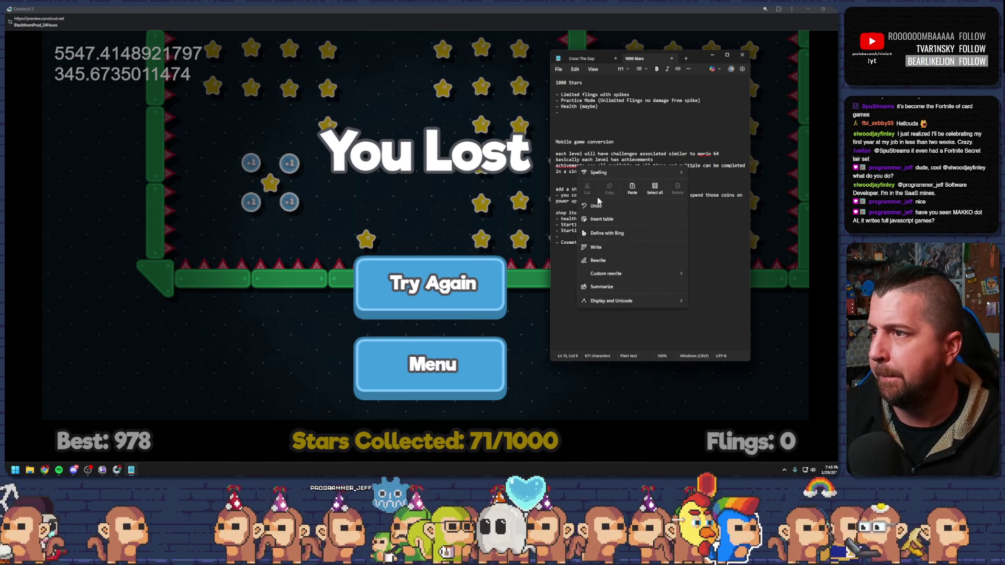
mouse_move(621, 170)
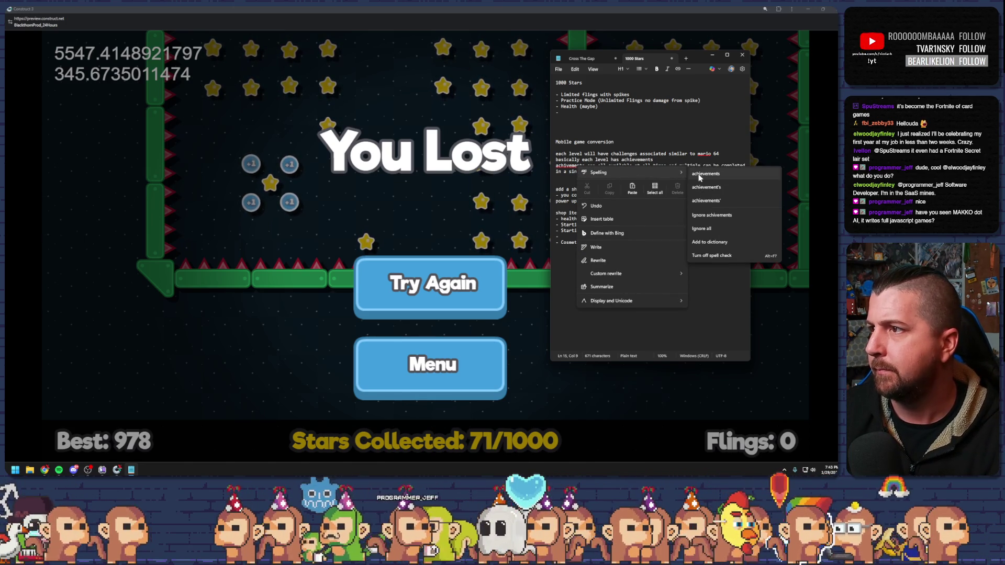
left_click(699, 176)
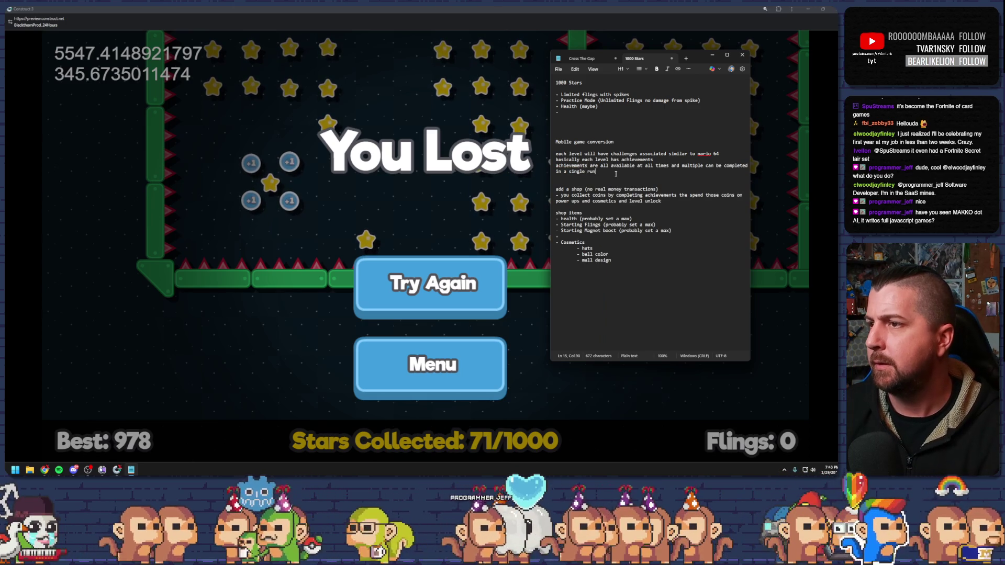
Insert blank lines above the Cosmetics list.
left_click(587, 180)
left_click(565, 236)
key("Return")
key("Return")
key("Return")
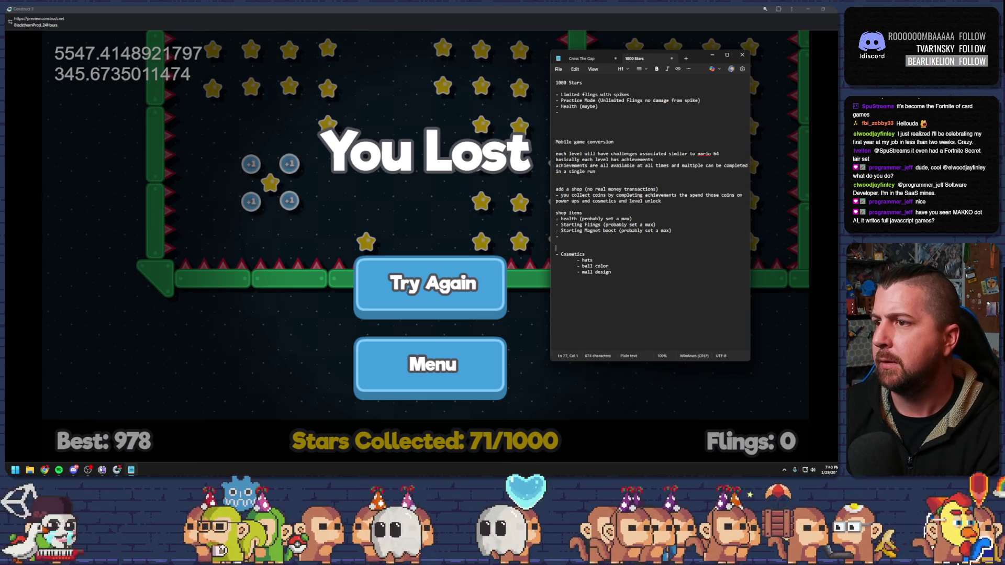
Change the 'shop items' heading to 'Level boost shop (all items available for a single level'.
left_click(563, 212)
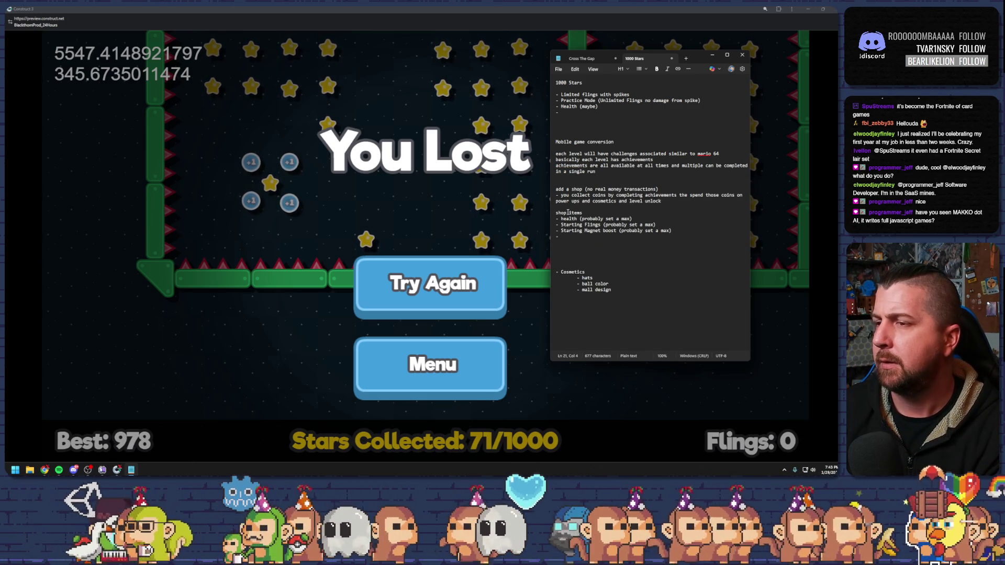
left_click(568, 213)
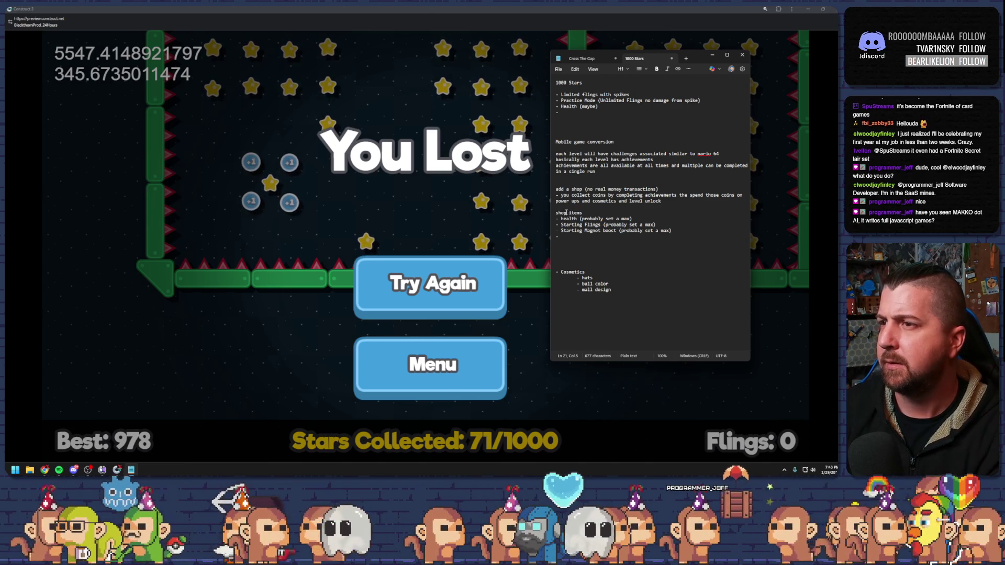
key("BackSpace")
key("BackSpace")
key("BackSpace")
type("Level b")
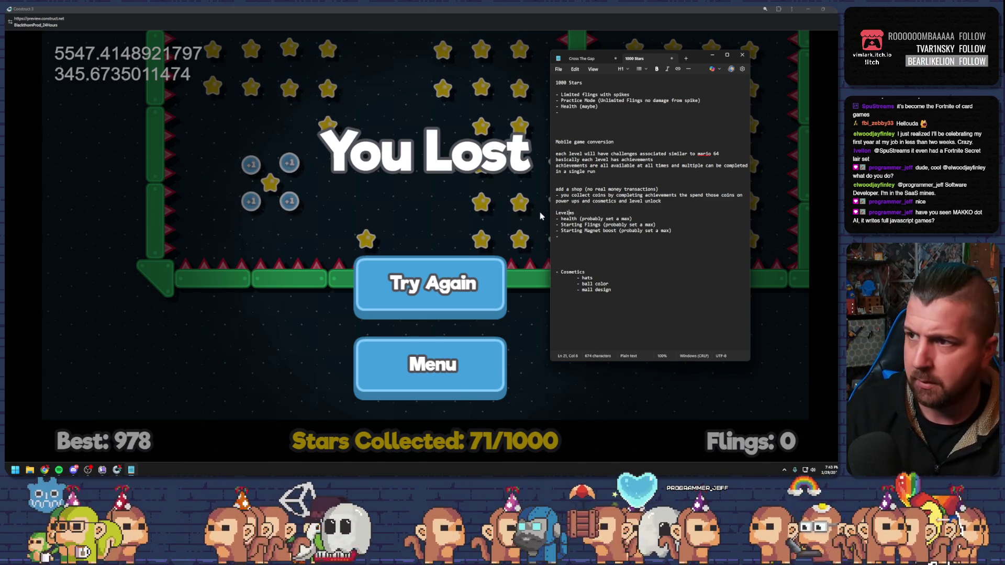
type("oost")
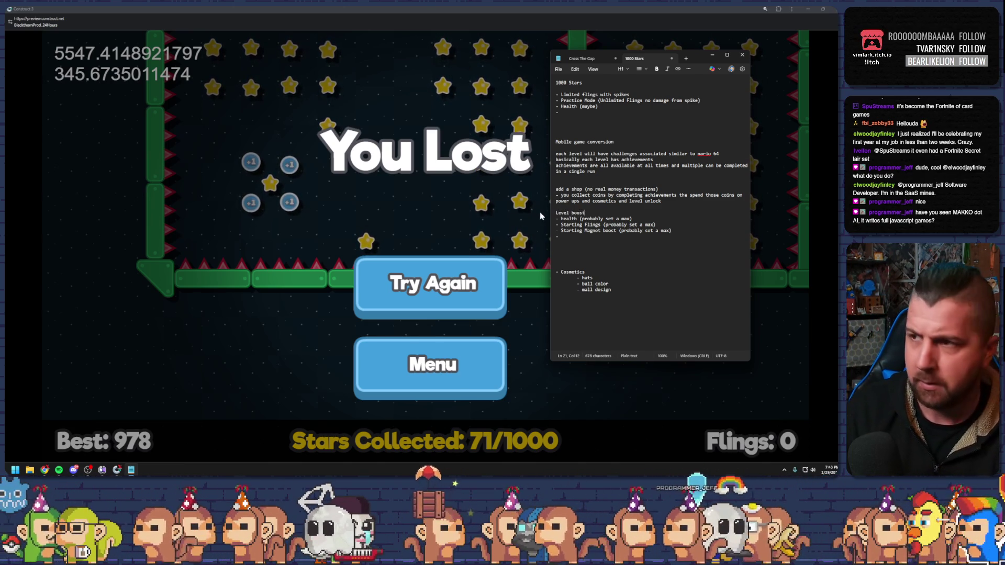
type(" shop ")
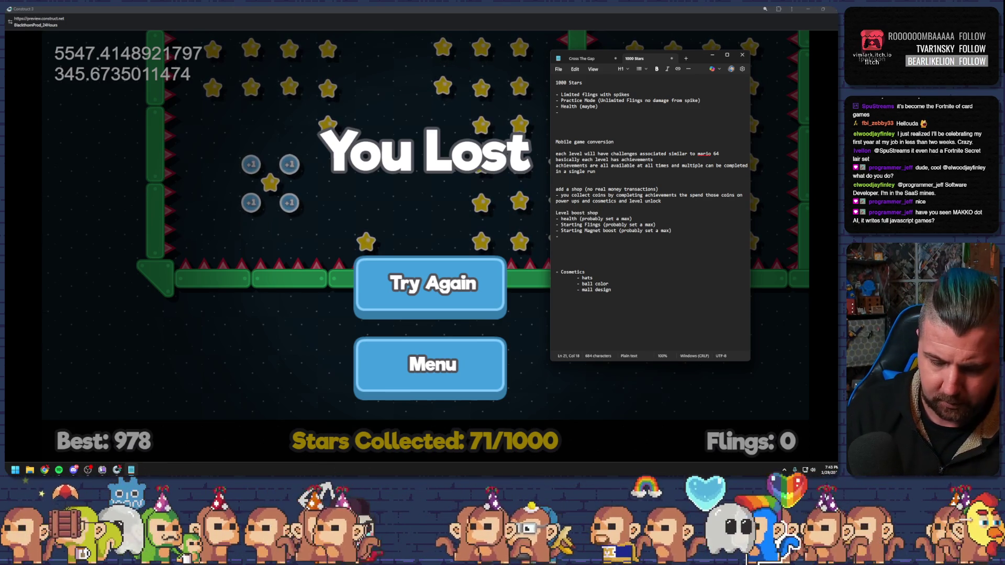
type("(all")
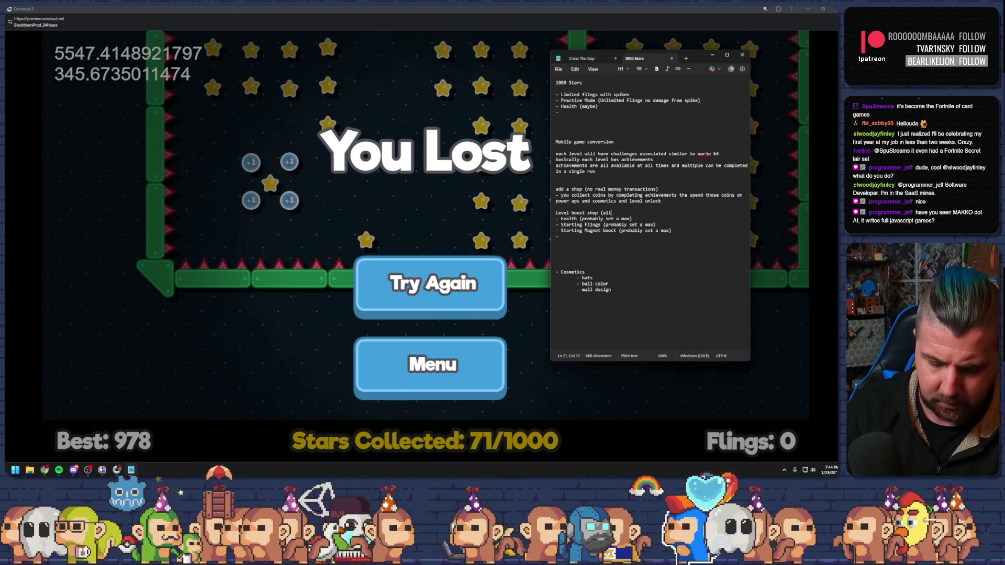
type(" items ")
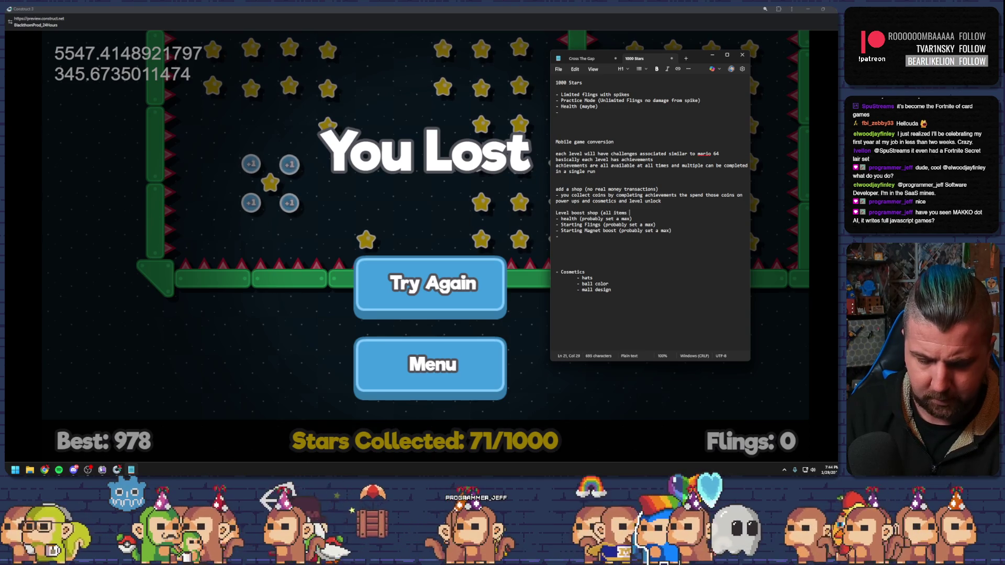
type("available for a sing")
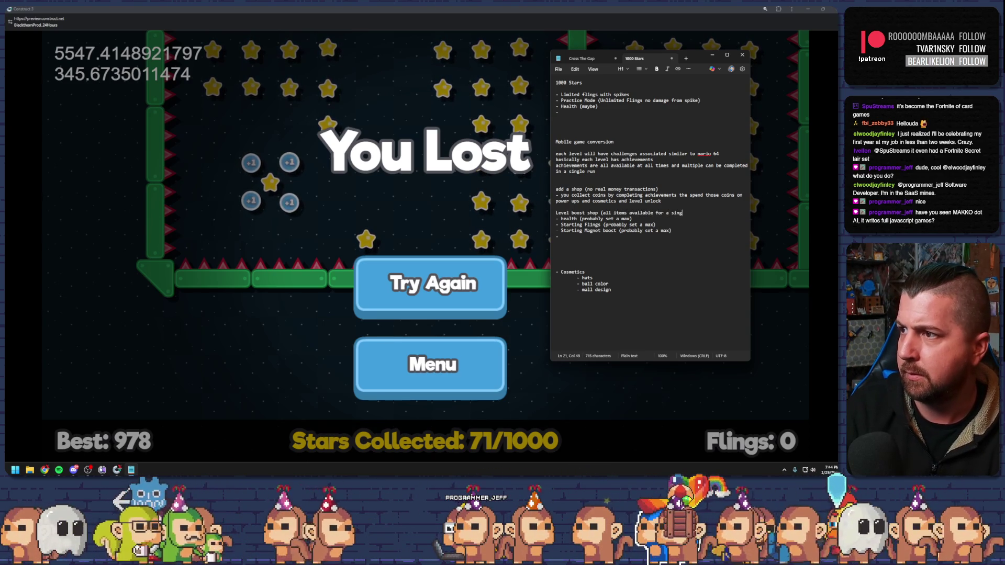
type("le level")
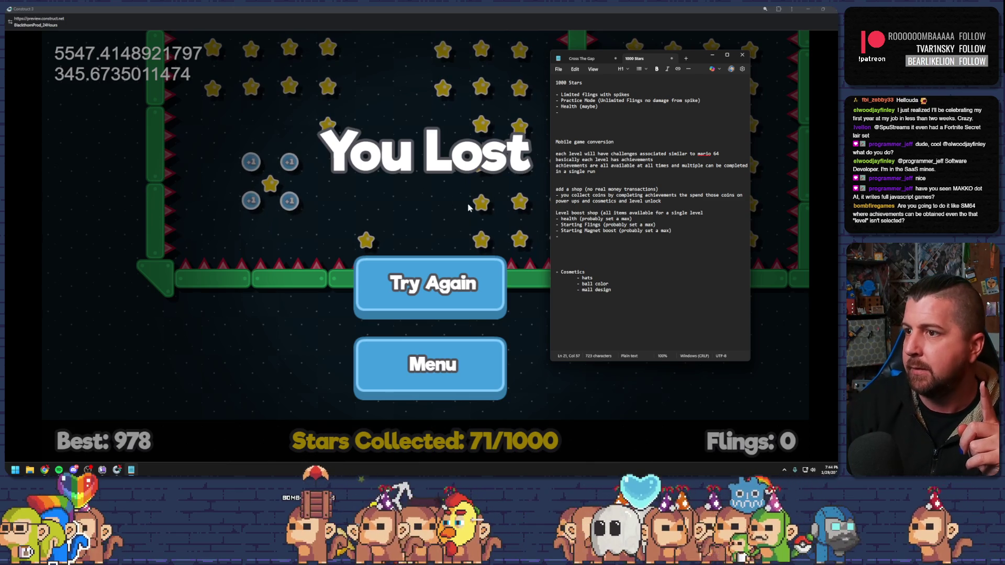
Insert the line 'Coins can be used on any level or in cosmetic shop' above the shop paragraph.
left_click(580, 253)
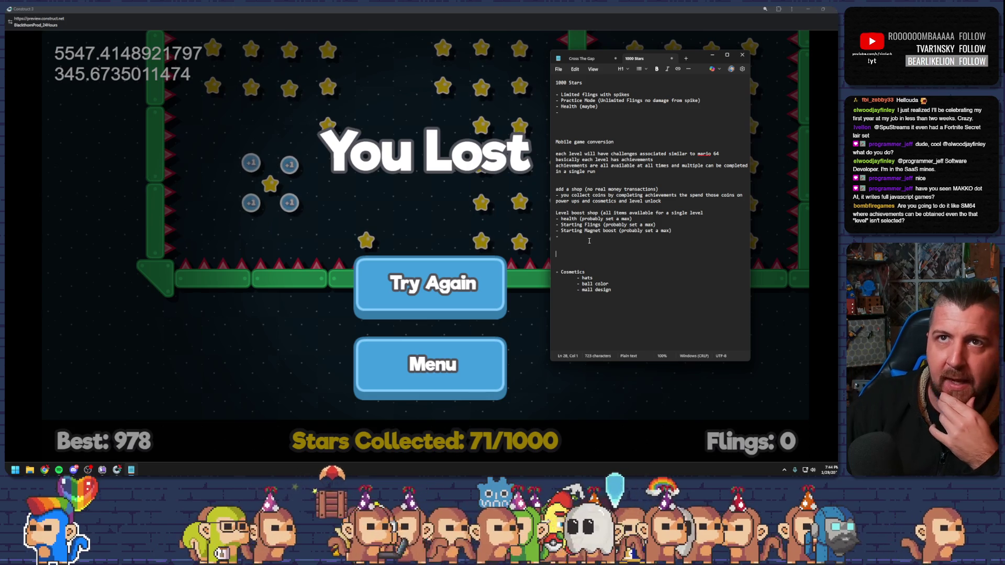
left_click(590, 182)
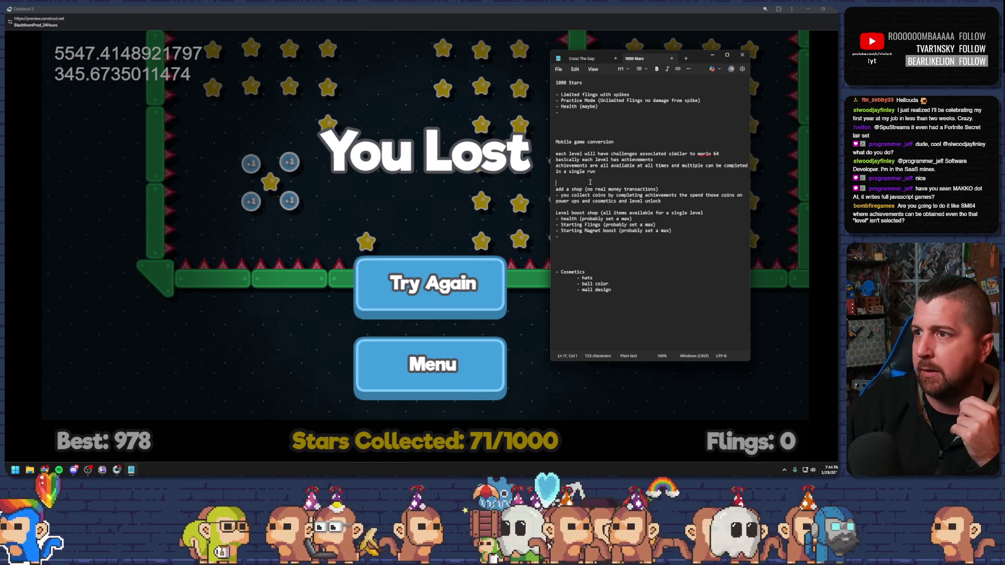
key("Return")
key("Return")
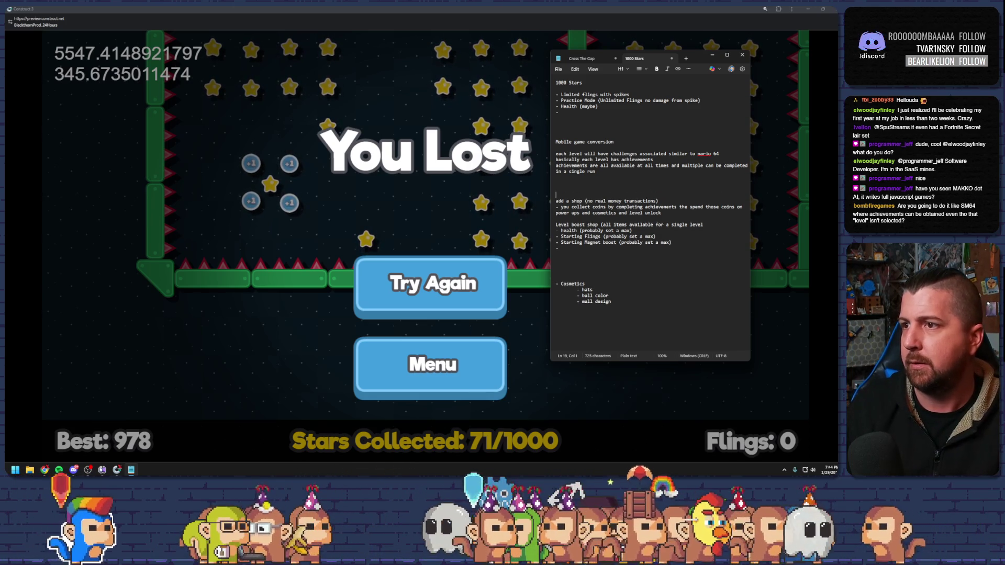
left_click(567, 186)
type("Coins can be")
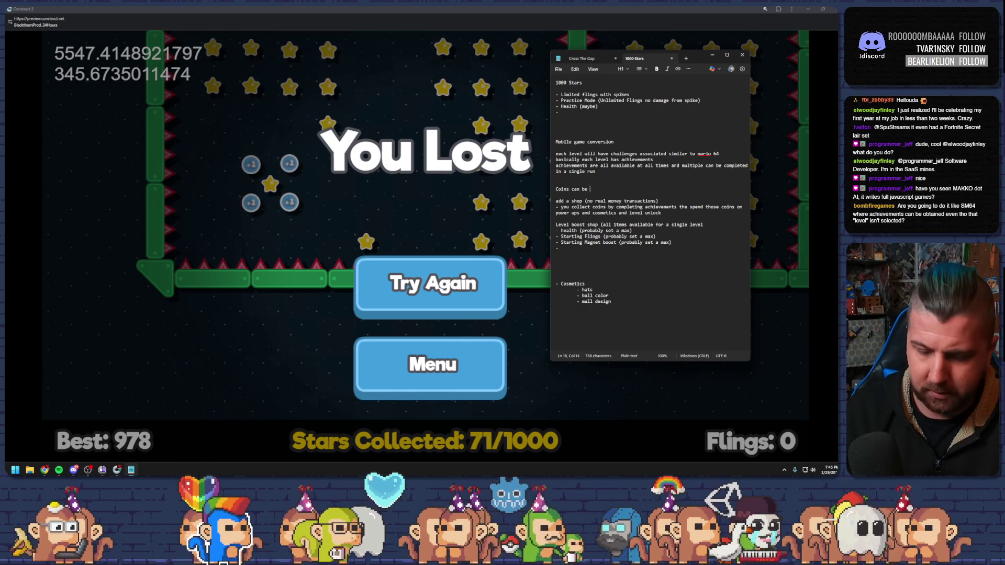
type("used on any level ot")
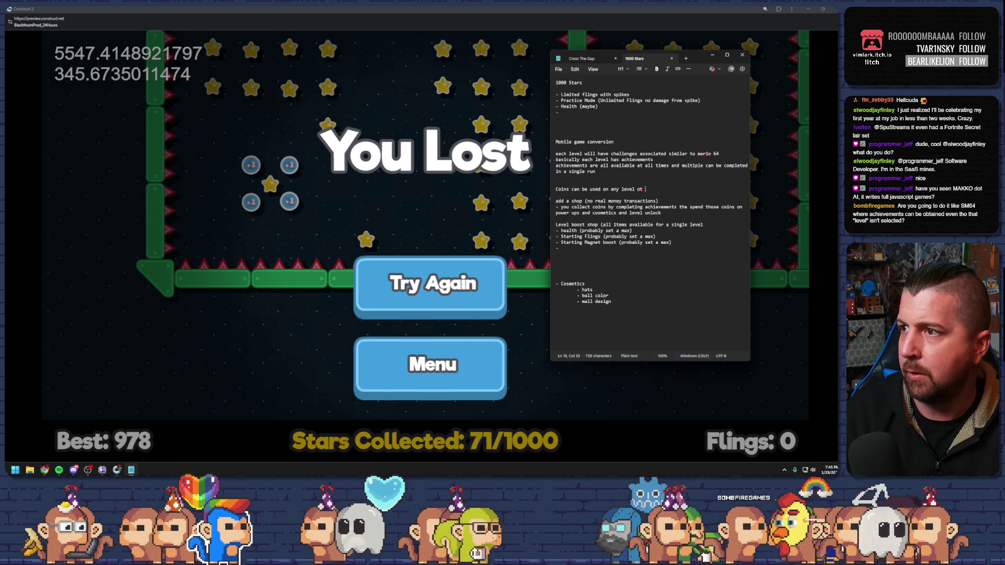
type("in cosme")
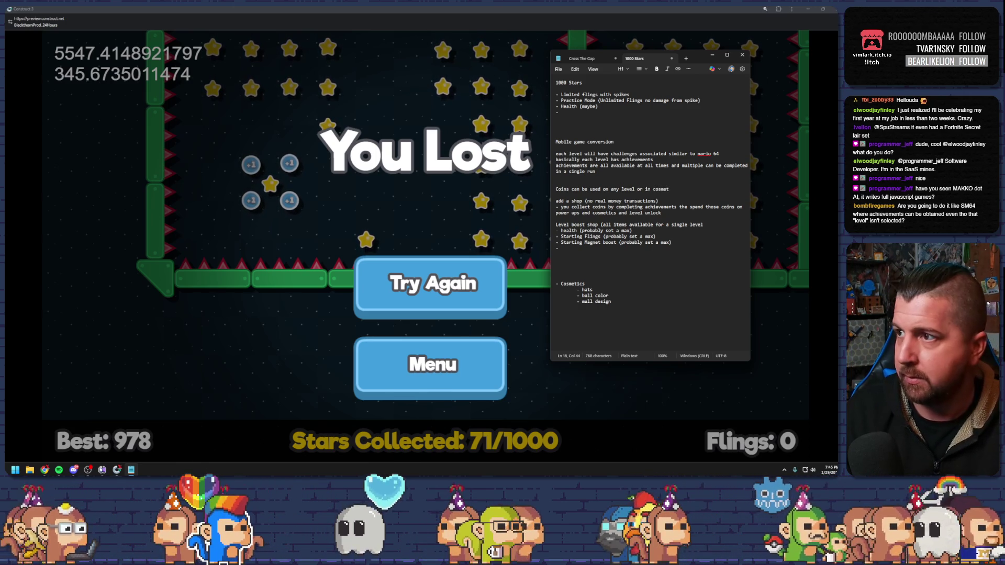
type("op")
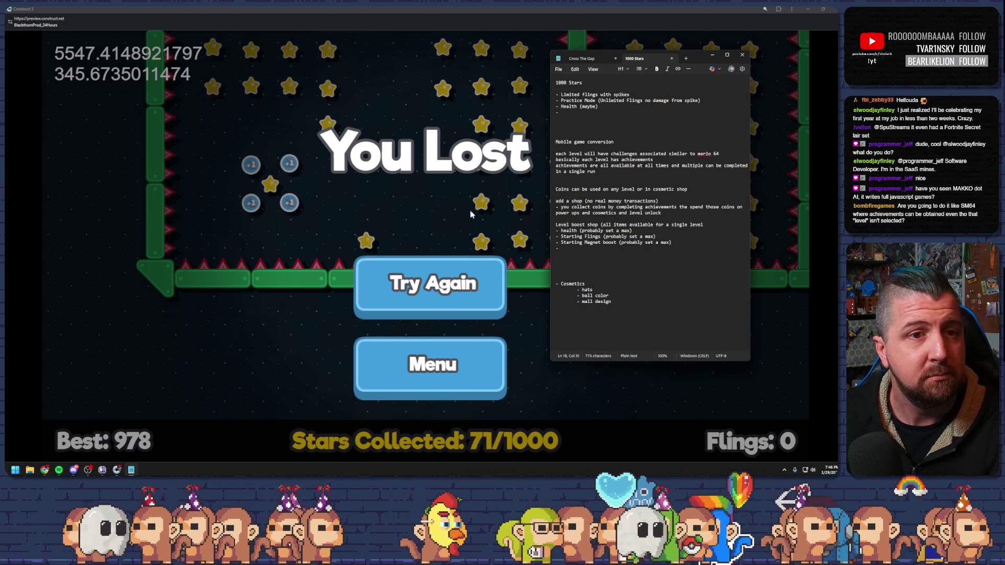
left_click(631, 265)
type("-")
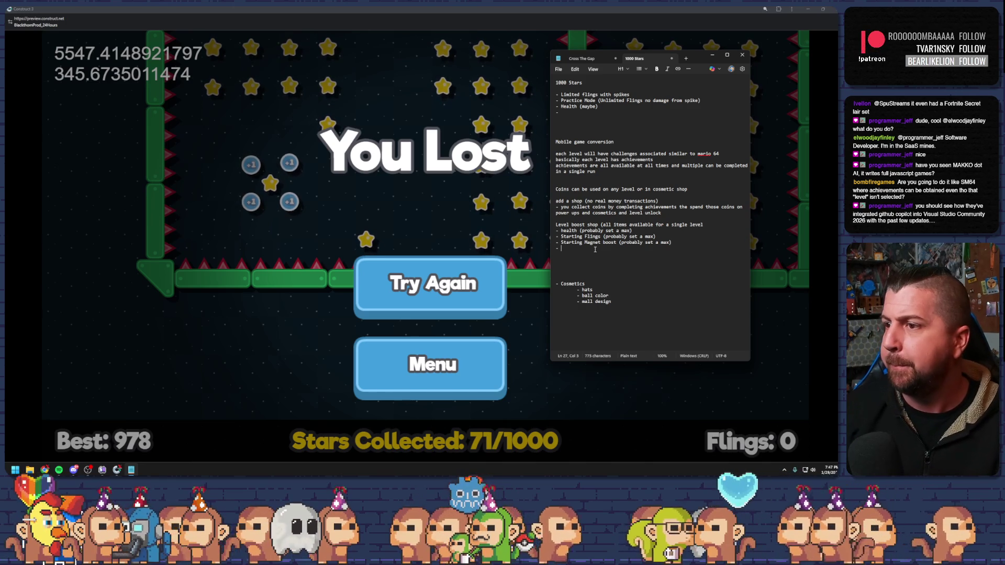
double_click(563, 248)
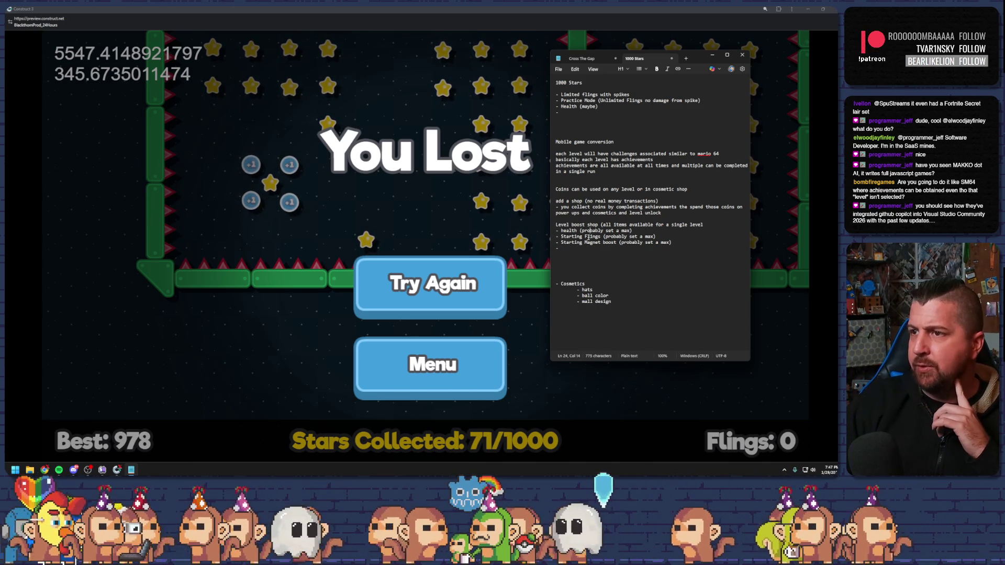
left_click_drag(567, 236, 603, 242)
left_click(604, 262)
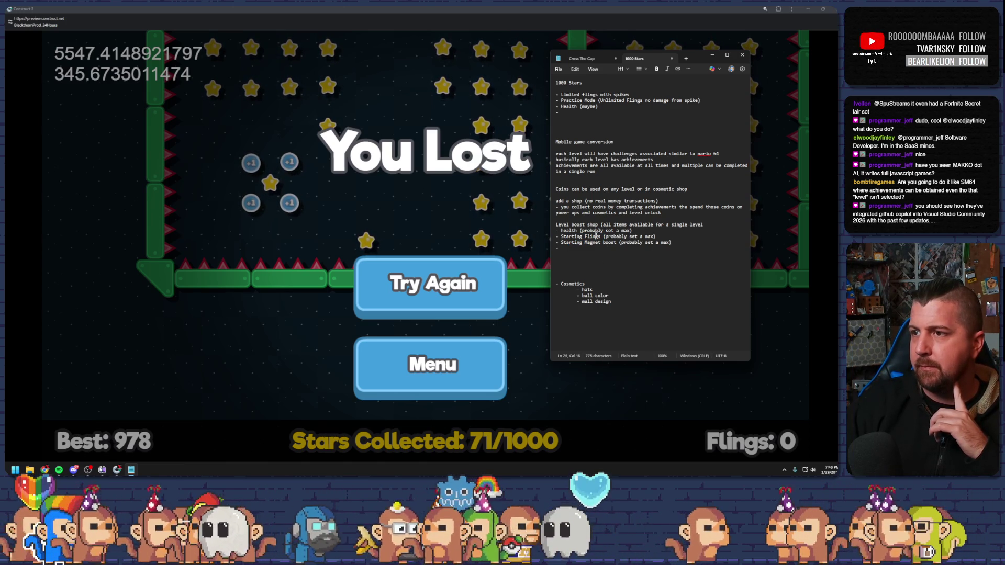
left_click_drag(642, 242, 573, 237)
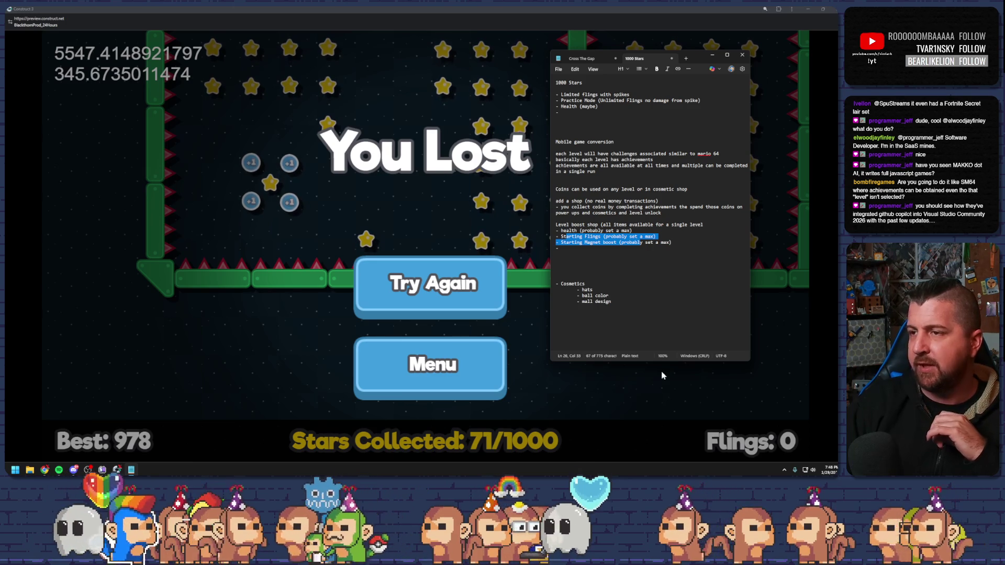
left_click(637, 257)
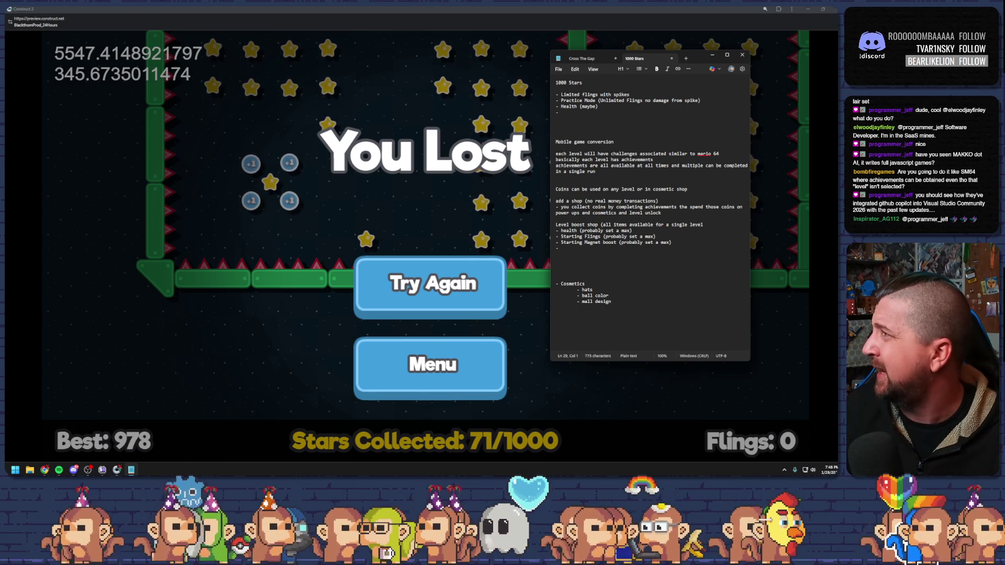
key("alt+Tab")
left_click_drag(251, 198, 215, 198)
left_click(154, 195)
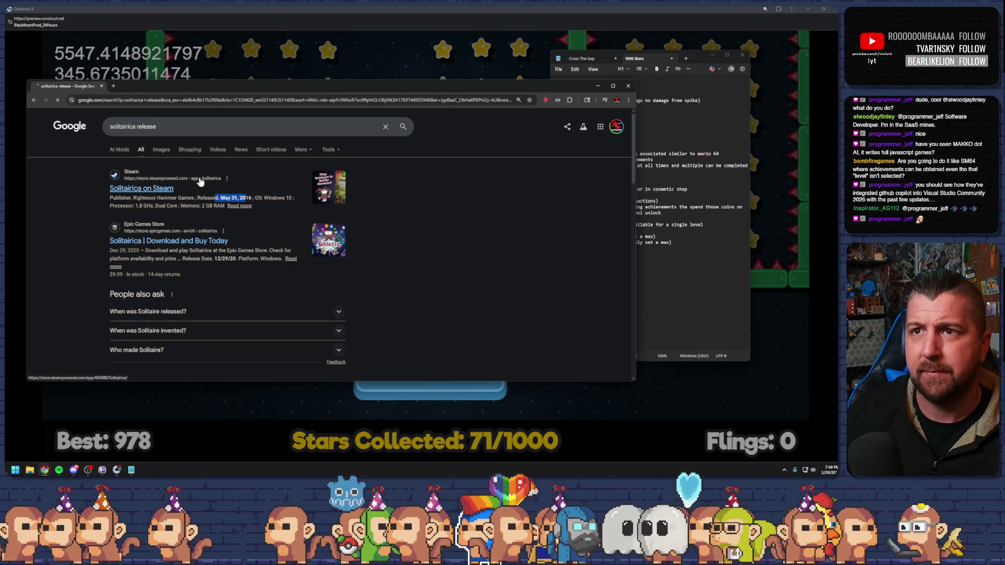
double_click(374, 67)
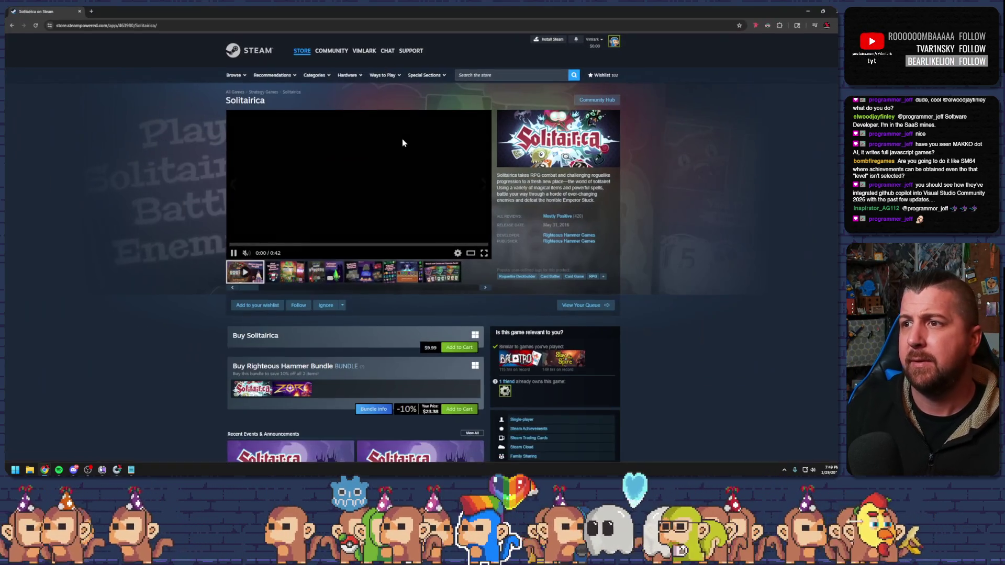
left_click(484, 252)
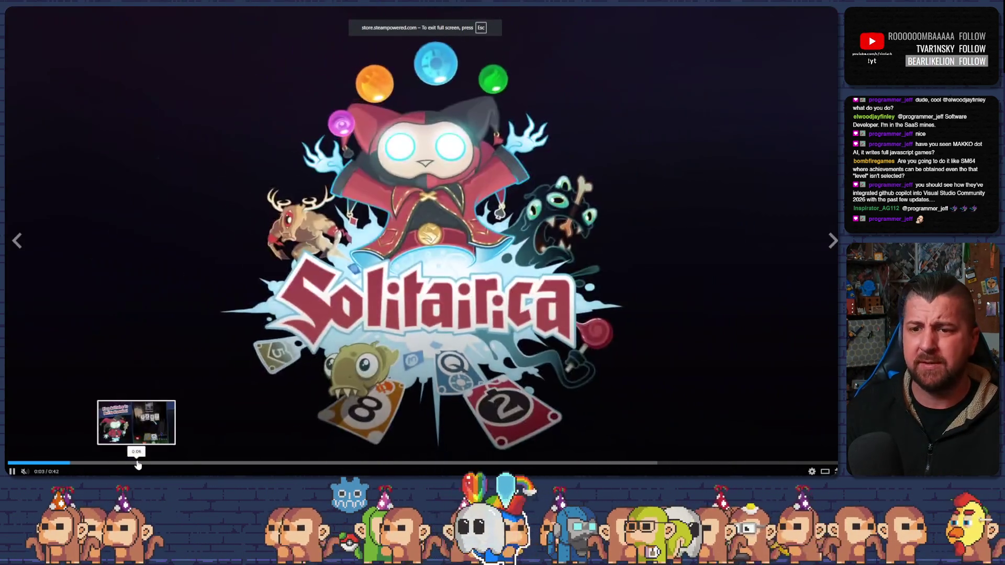
left_click(134, 467)
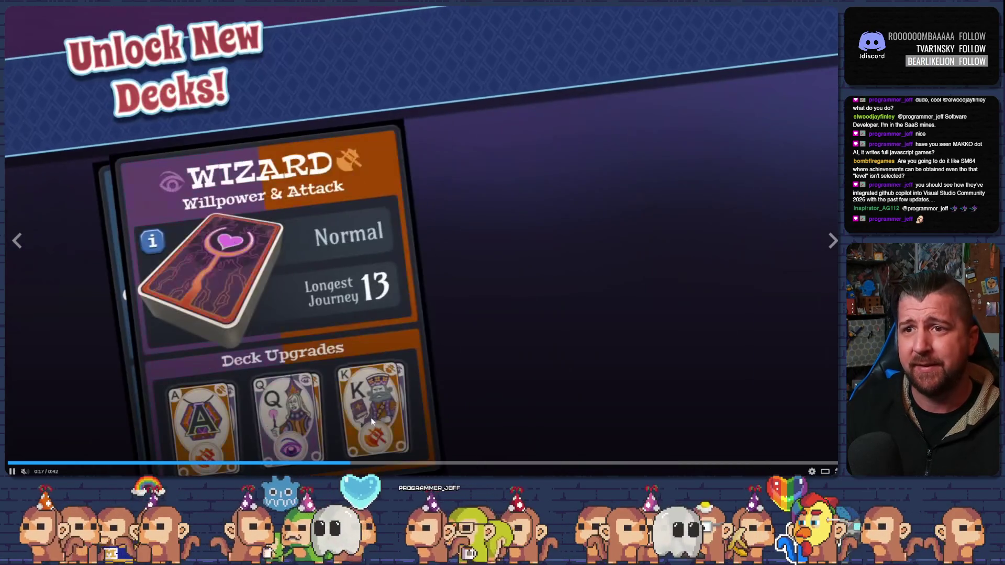
key("Escape")
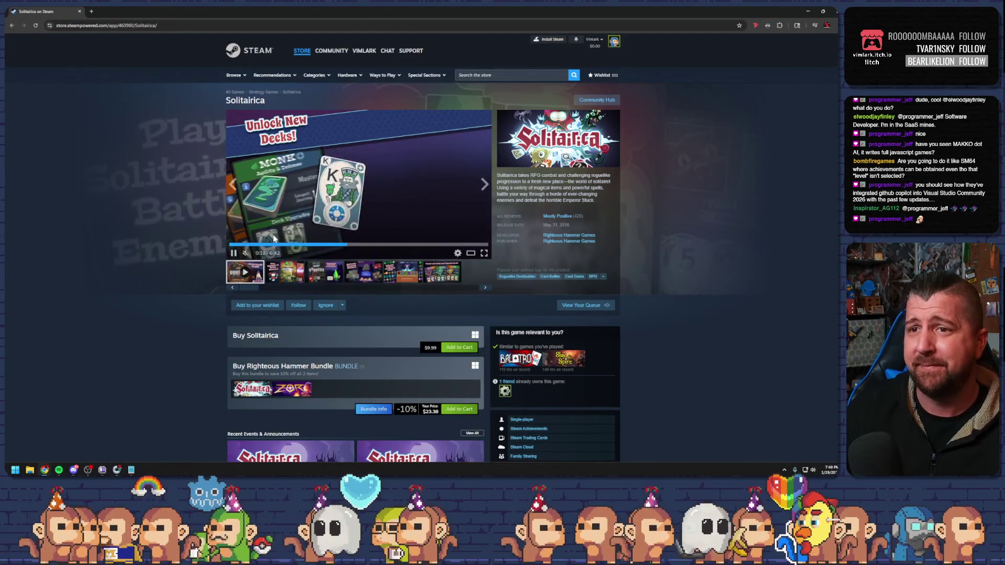
left_click(234, 254)
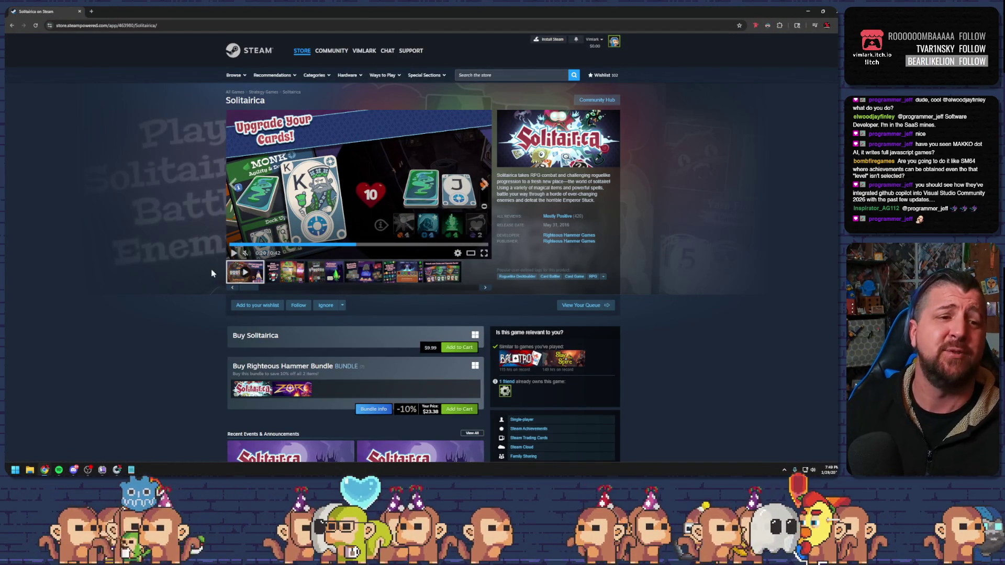
left_click(811, 11)
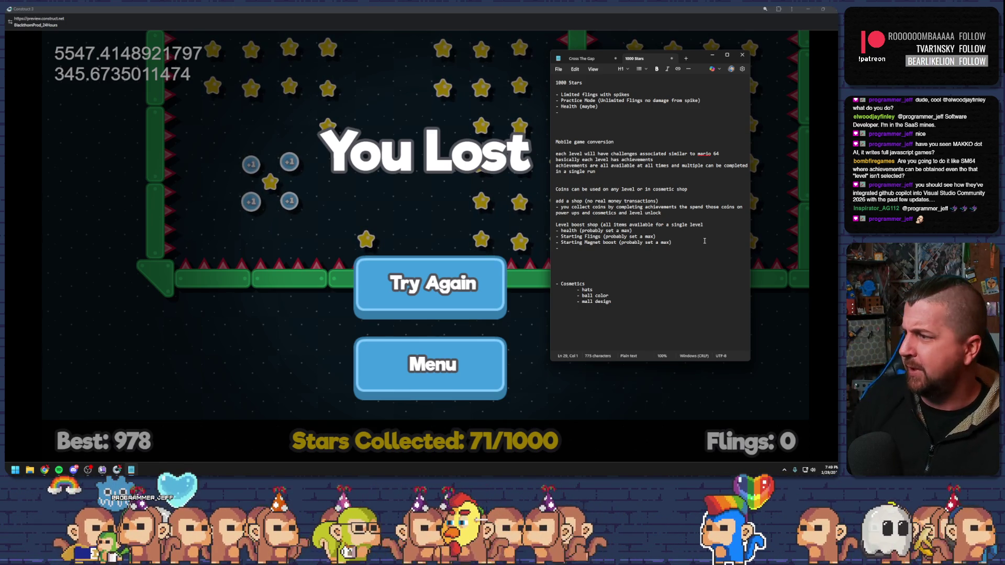
Review the boost list down past Starting Magnet, then return to the preview's You Lost screen.
key("Up")
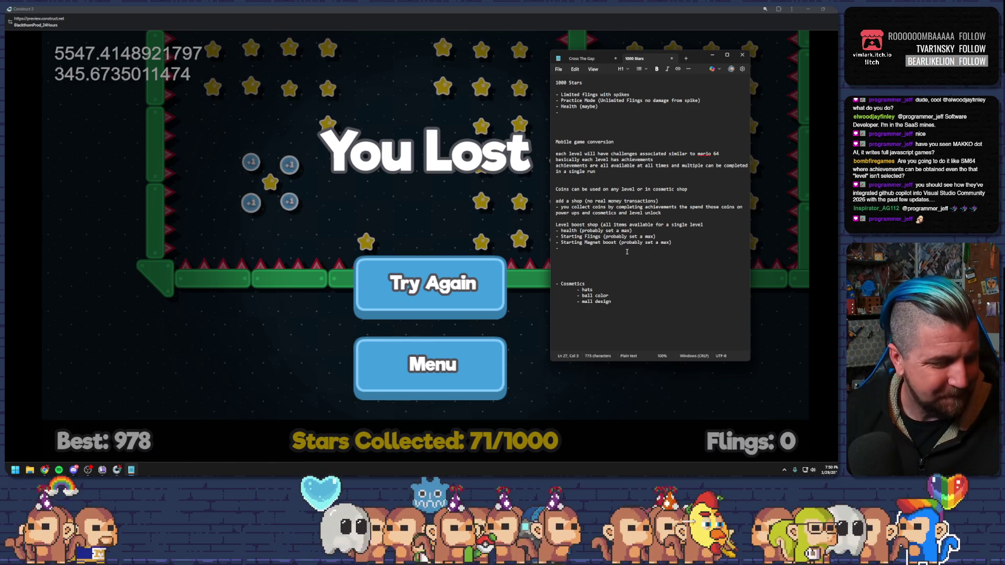
left_click(621, 243)
left_click(610, 255)
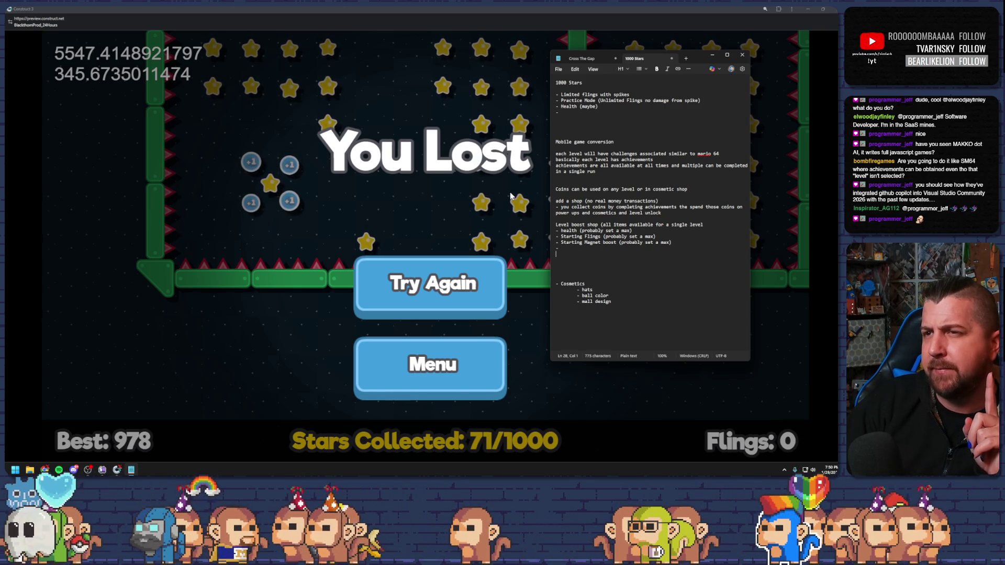
left_click(536, 24)
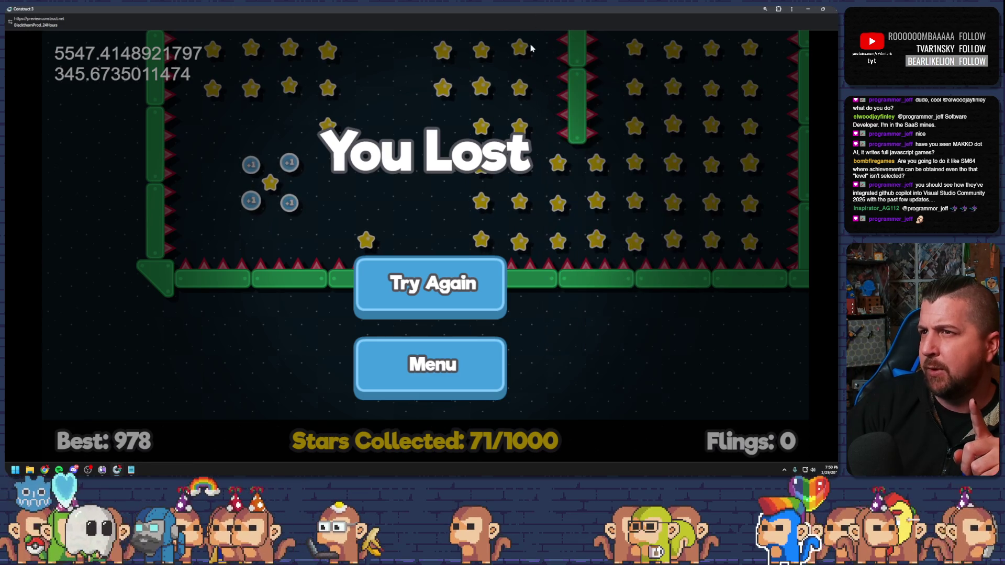
Restart with Try Again and fling the ball around, reaching 160/1000 stars before losing.
left_click(462, 295)
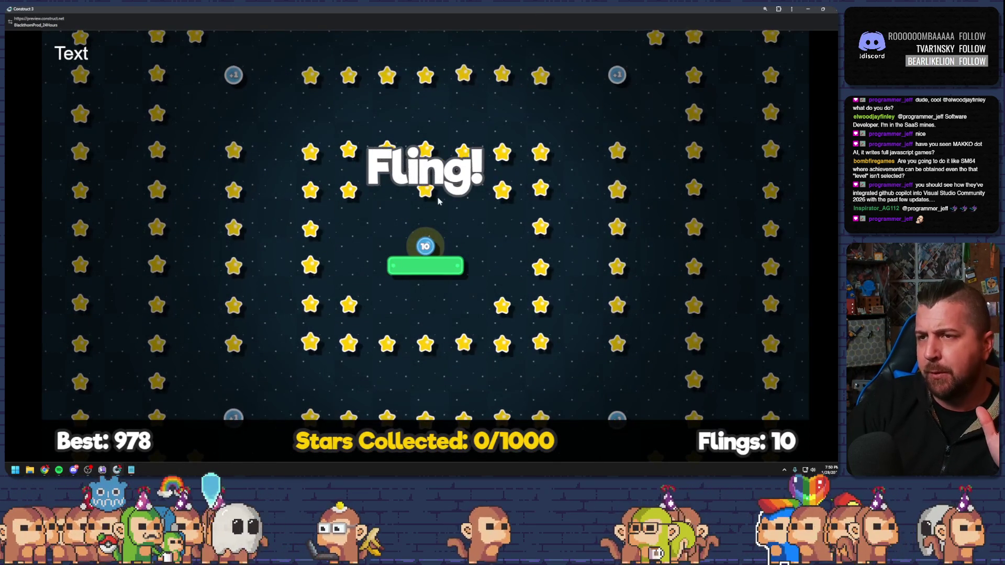
left_click_drag(426, 150, 487, 319)
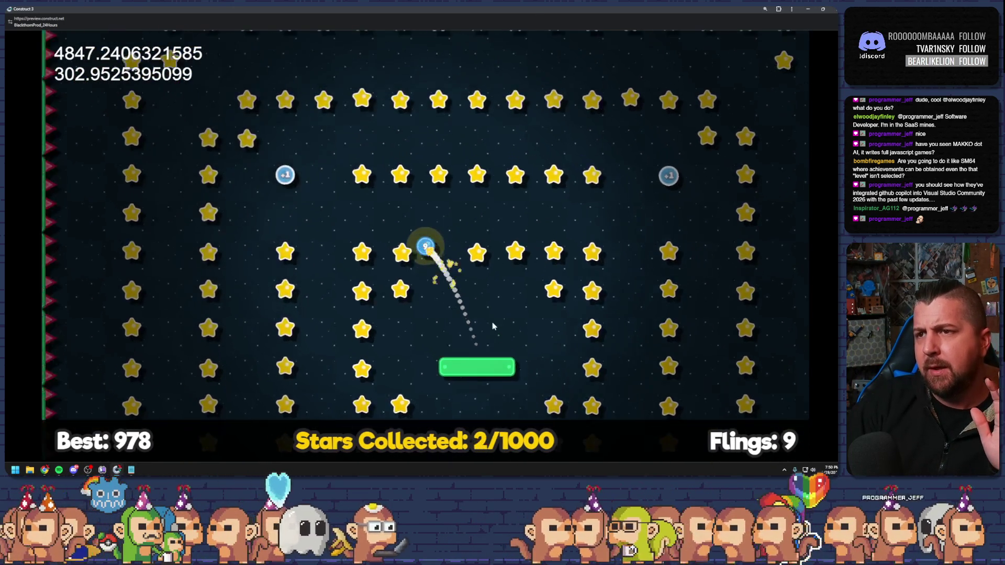
left_click_drag(377, 146, 523, 322)
left_click_drag(346, 138, 484, 367)
left_click_drag(517, 149, 484, 105)
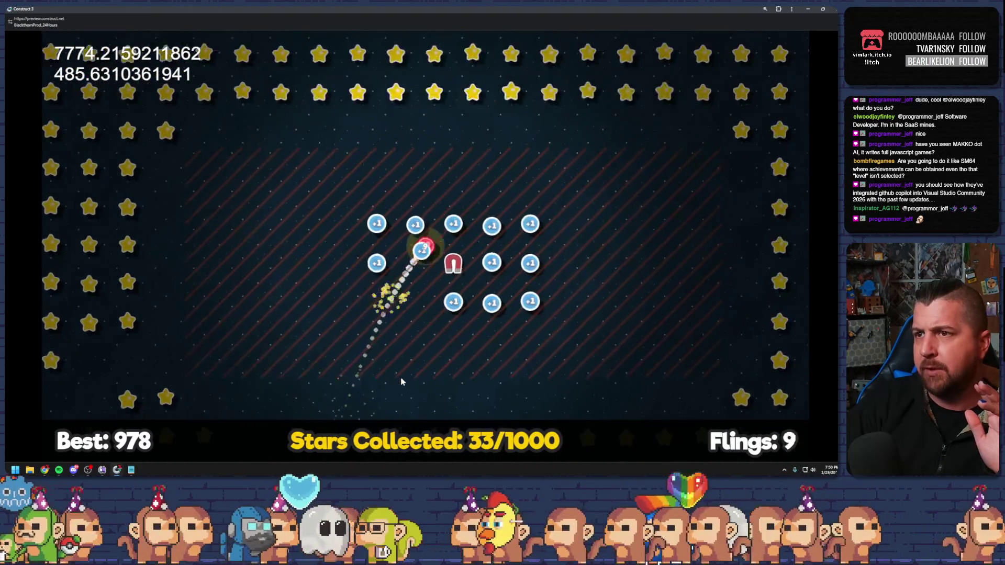
left_click_drag(424, 245, 506, 335)
left_click_drag(554, 134, 561, 112)
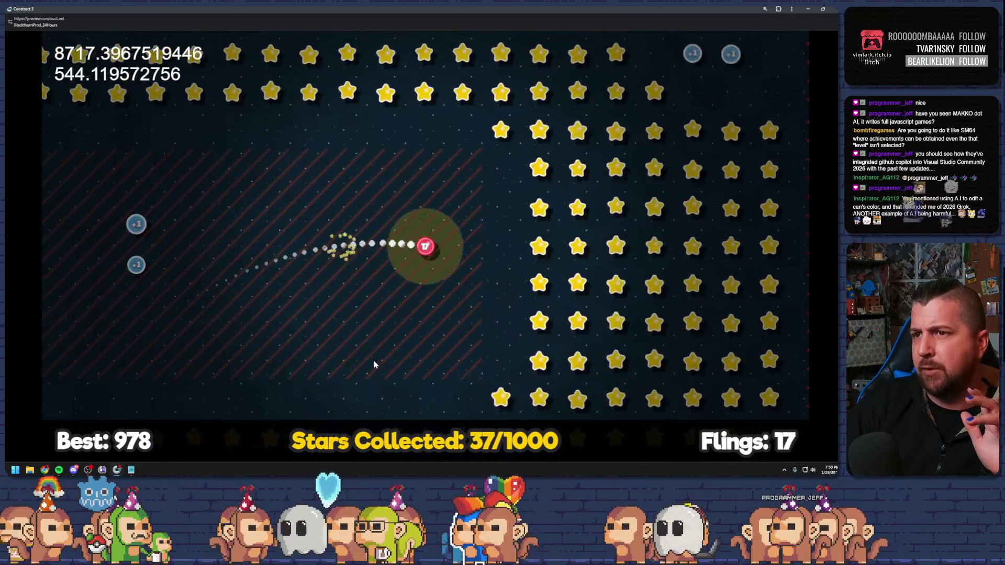
left_click_drag(426, 262, 434, 334)
left_click_drag(425, 251, 534, 377)
left_click_drag(426, 246, 662, 366)
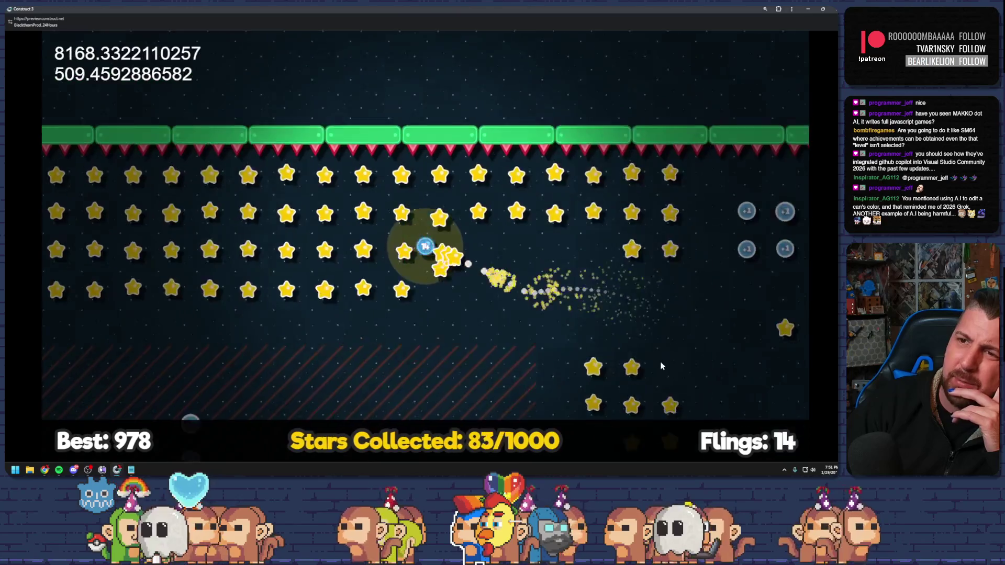
left_click_drag(461, 354, 463, 220)
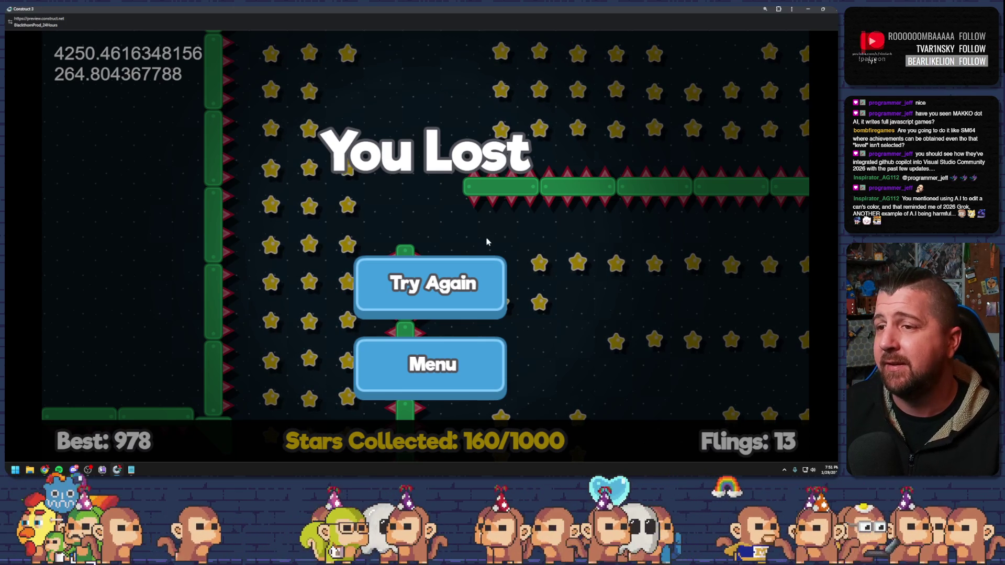
Close the preview browser window to return to the star-filled level layout.
left_click(823, 9)
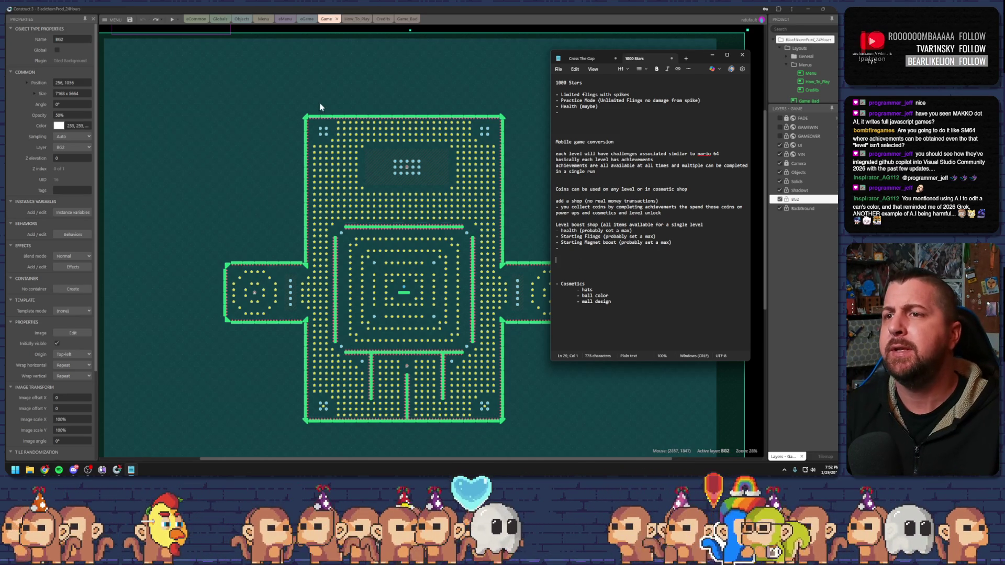
On the eGame event sheet, collapse the physics, slow motion and Ball groups.
left_click(237, 33)
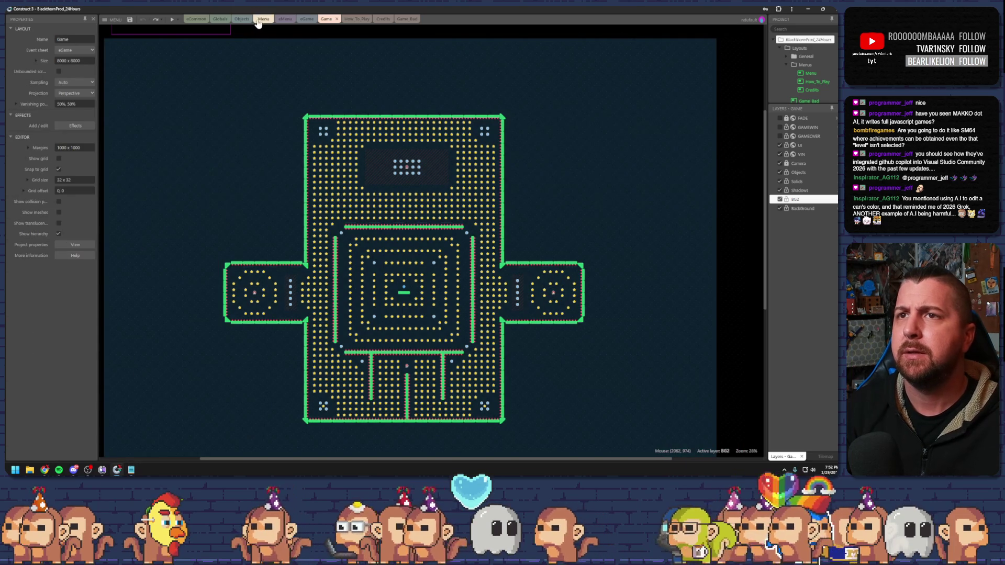
left_click(306, 19)
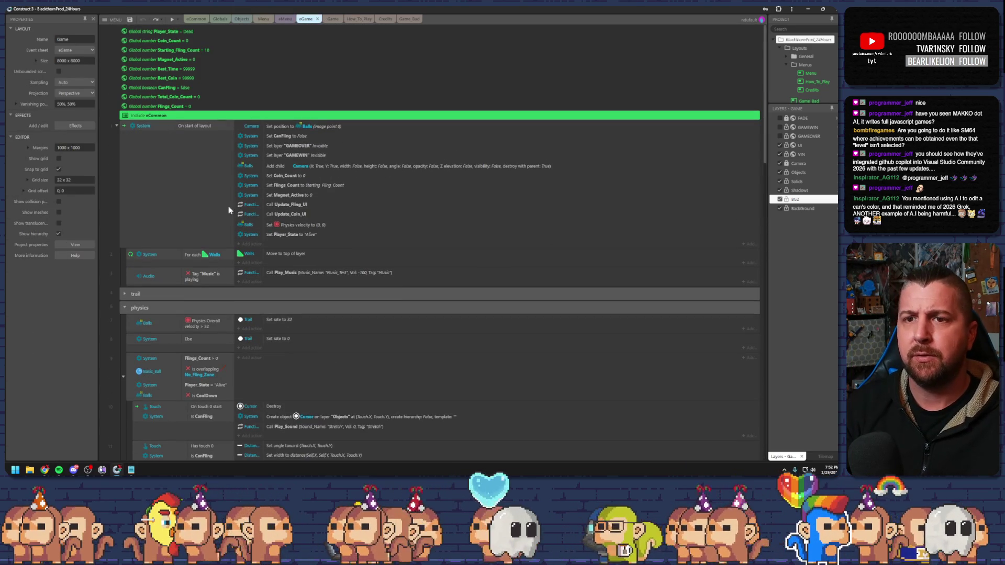
left_click(124, 308)
left_click(124, 320)
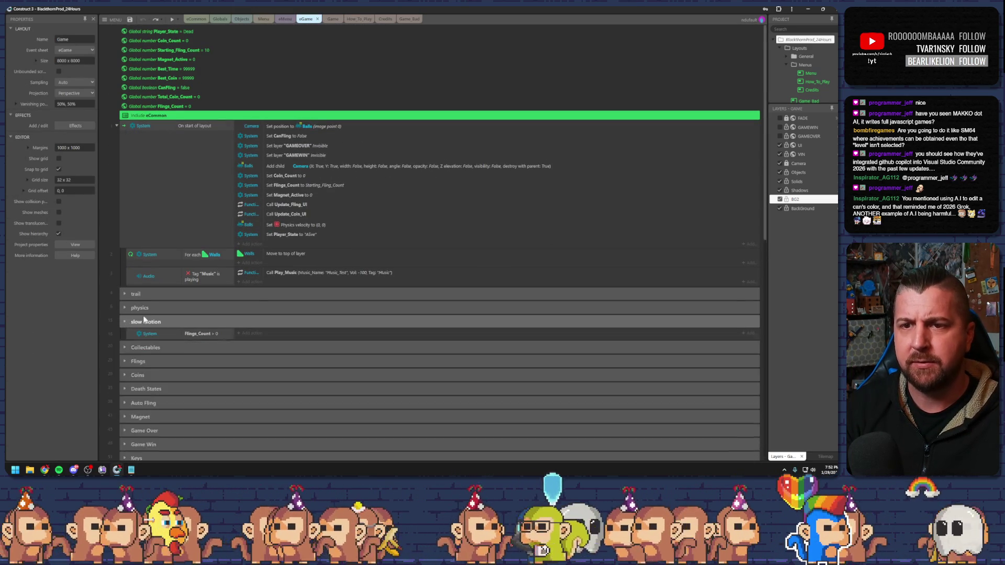
scroll(158, 304, "down", 10)
left_click(124, 155)
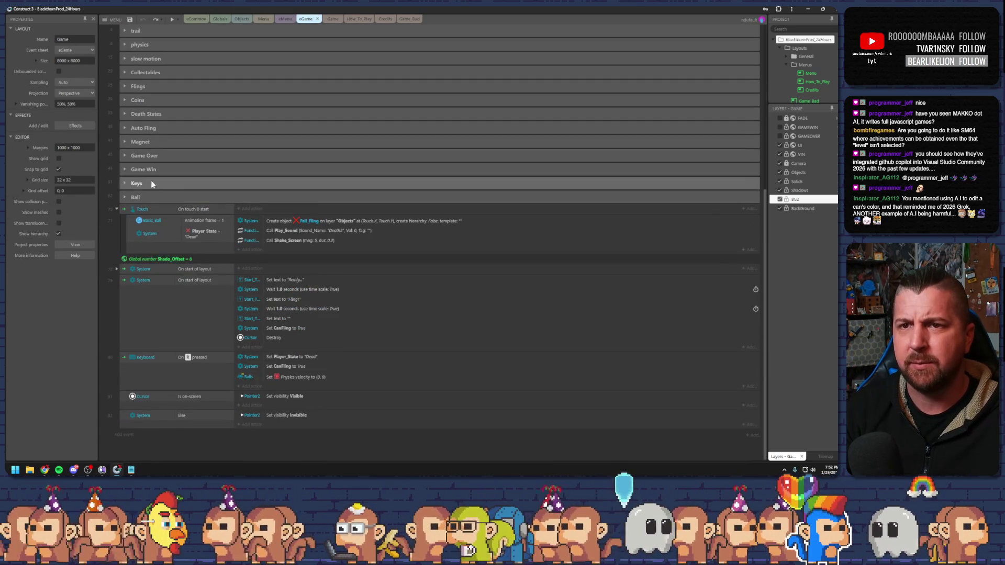
scroll(117, 205, "up", 3)
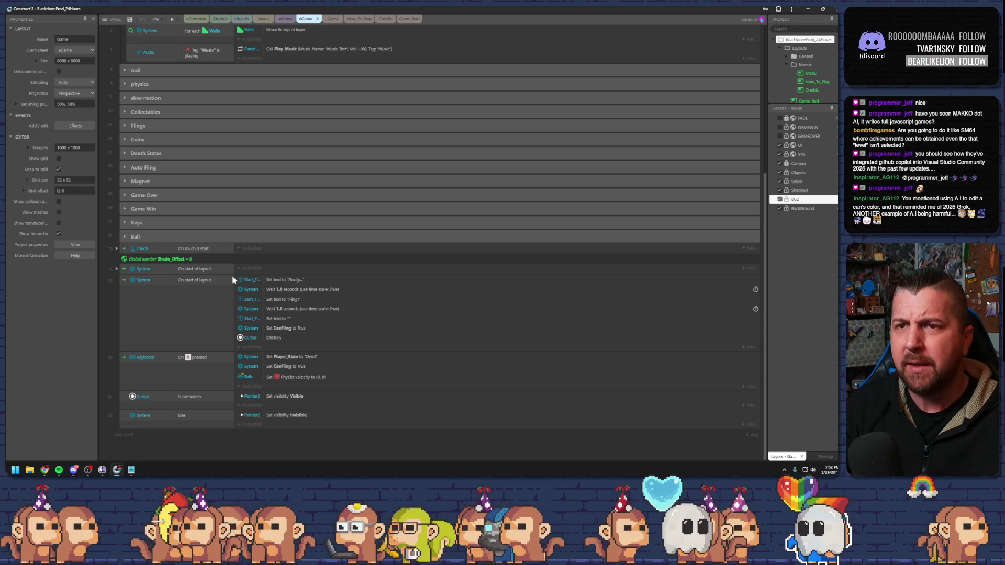
scroll(262, 282, "up", 3)
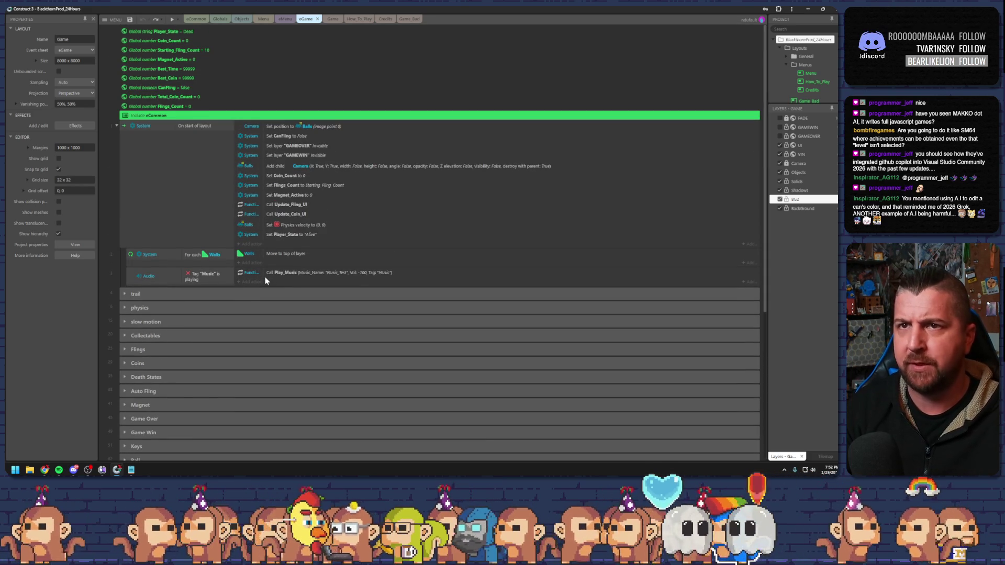
Check the Best_Coin and Best_Time globals, save the project to Dropbox, and return to the notes.
left_click(209, 78)
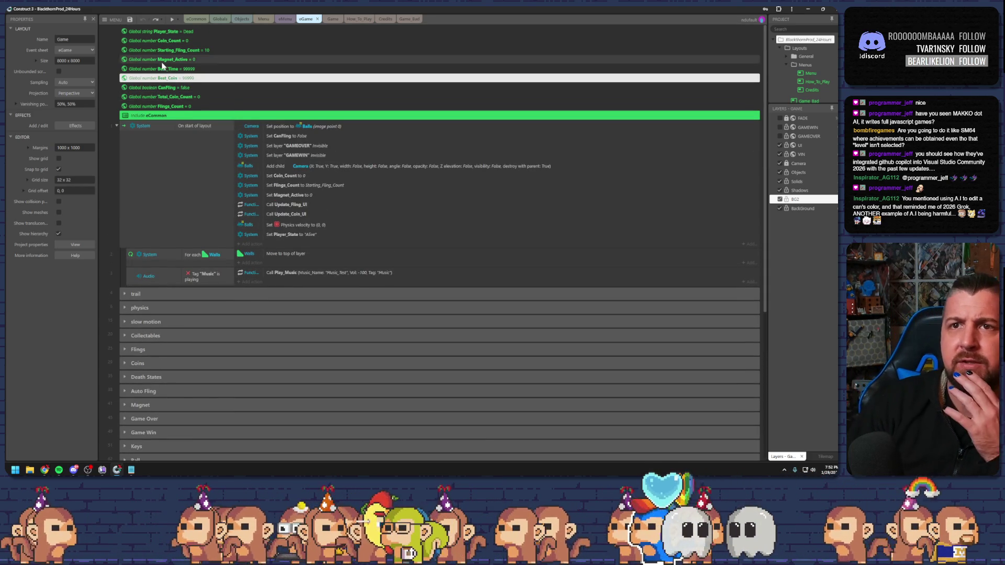
left_click(187, 68)
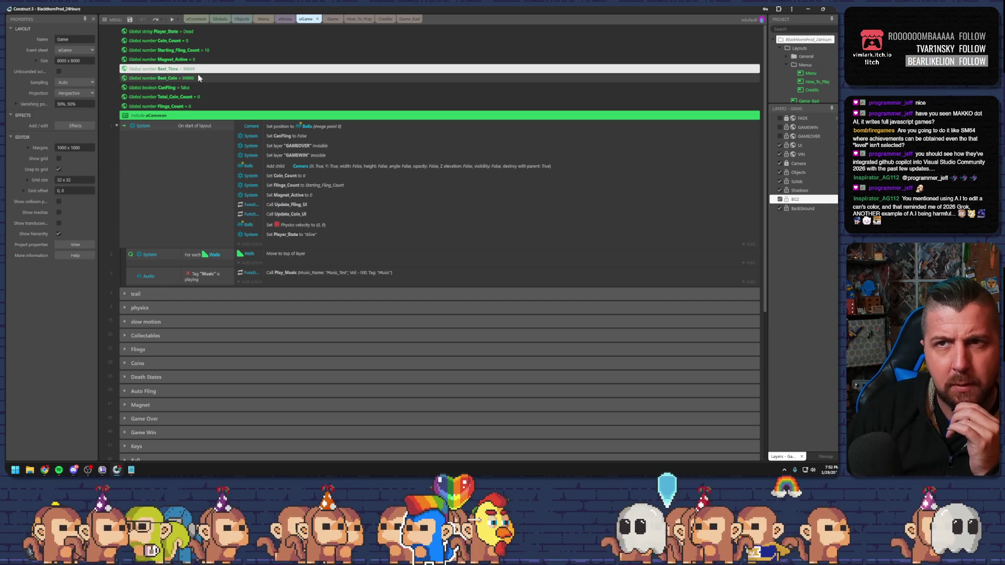
left_click(130, 21)
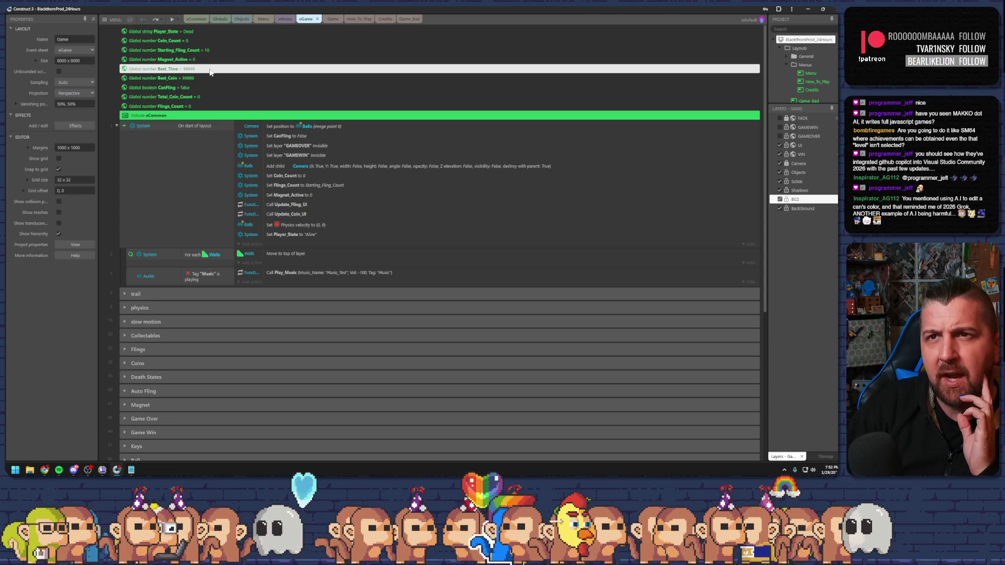
left_click(131, 470)
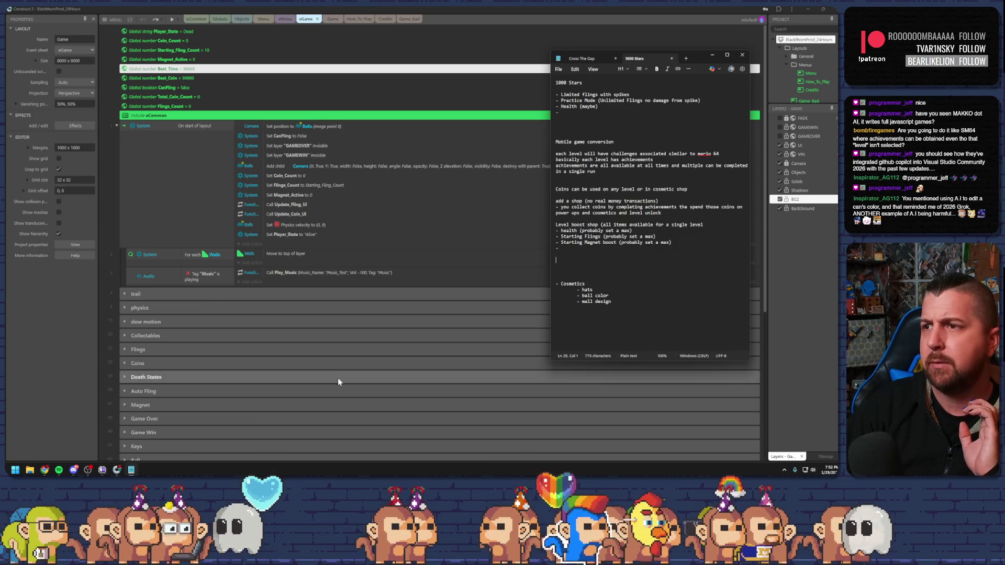
Add an 'Achievements' heading above the coins paragraph, fixing its spelling via suggestions.
left_click(590, 182)
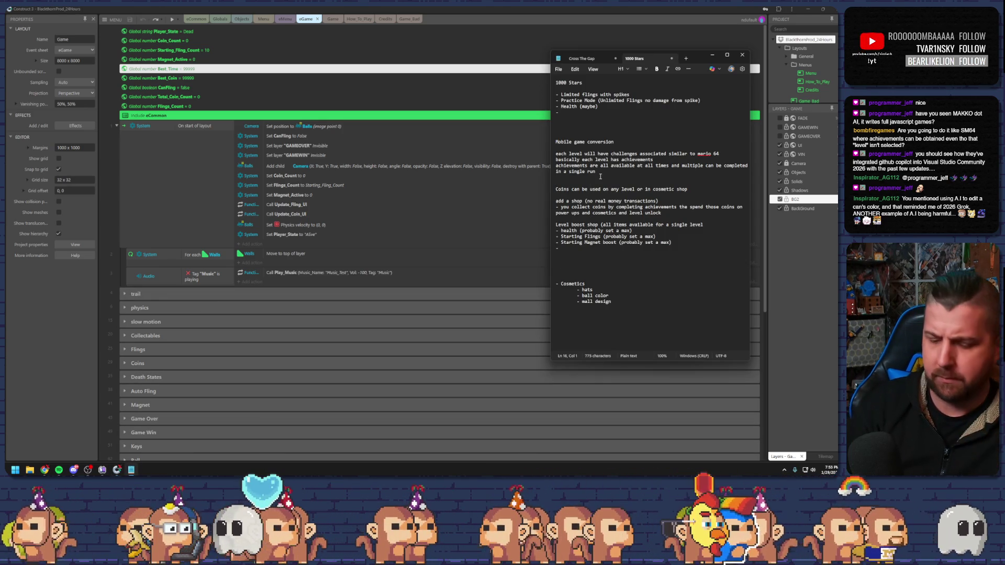
key("Return")
key("Return")
type("Achievment")
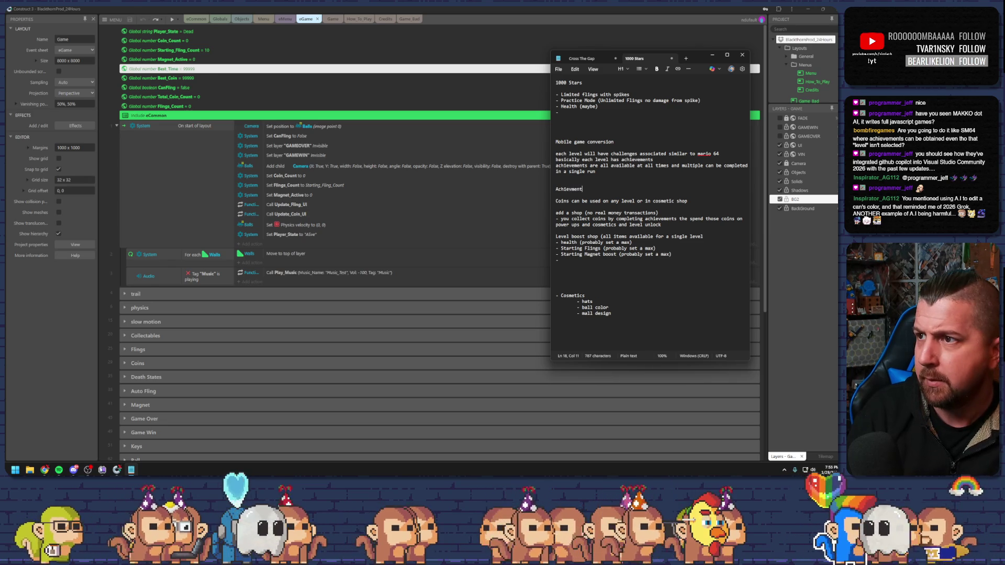
type("s")
key("Return")
type("-")
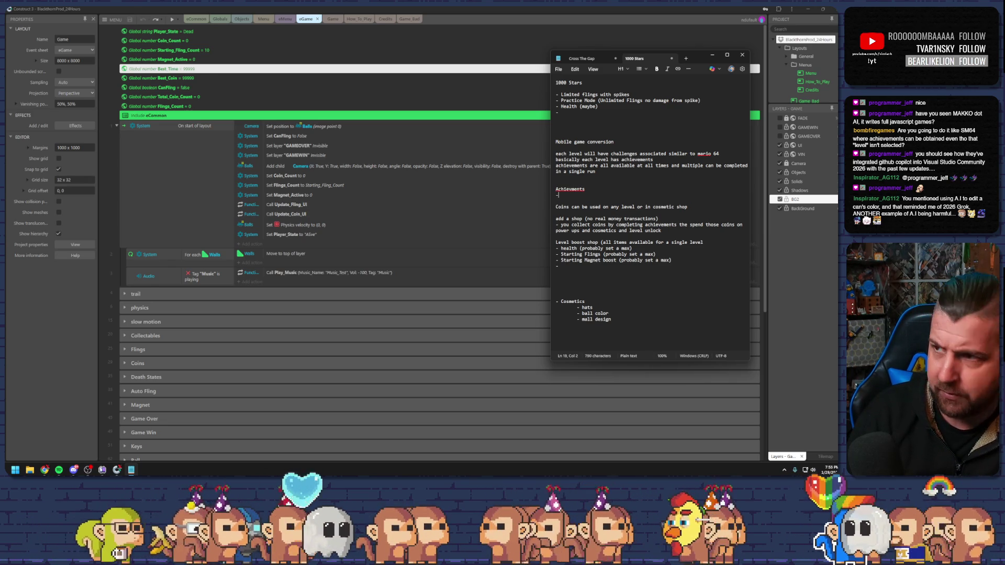
right_click(574, 190)
mouse_move(595, 196)
left_click(689, 202)
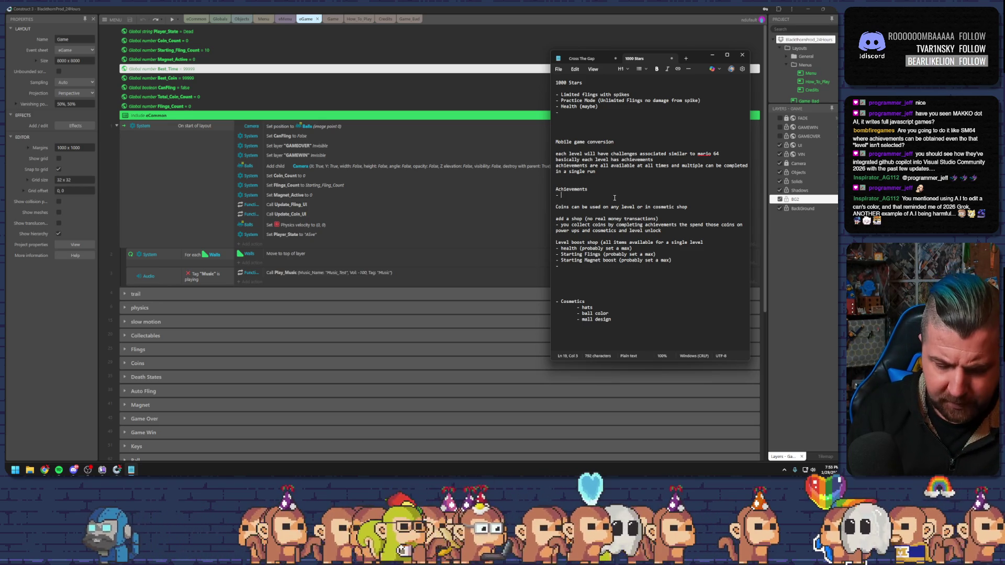
List achievements: collect 100, 500, 1000, 100 in under 30 sec, and 500 without taking damage.
type("collect 100")
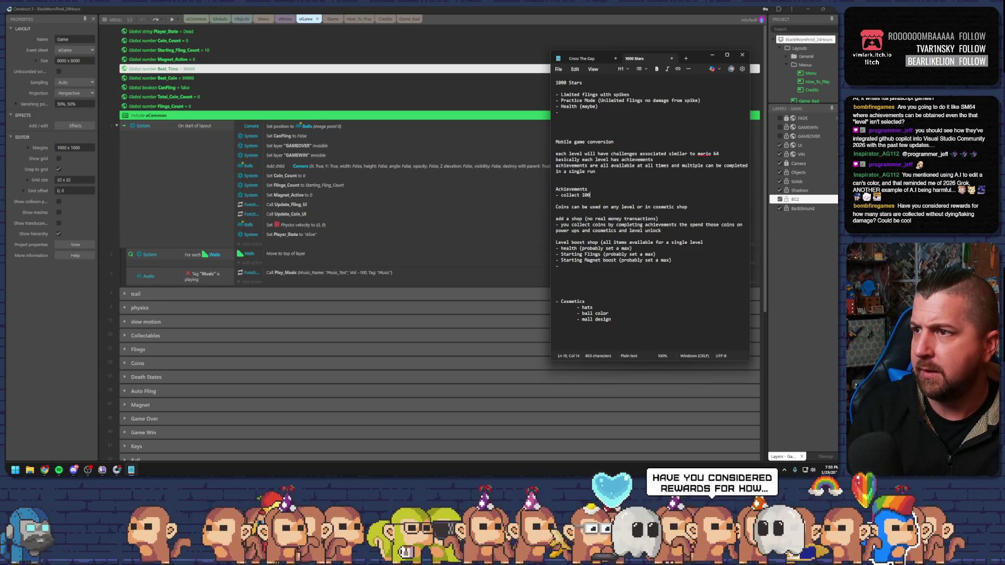
key("Return")
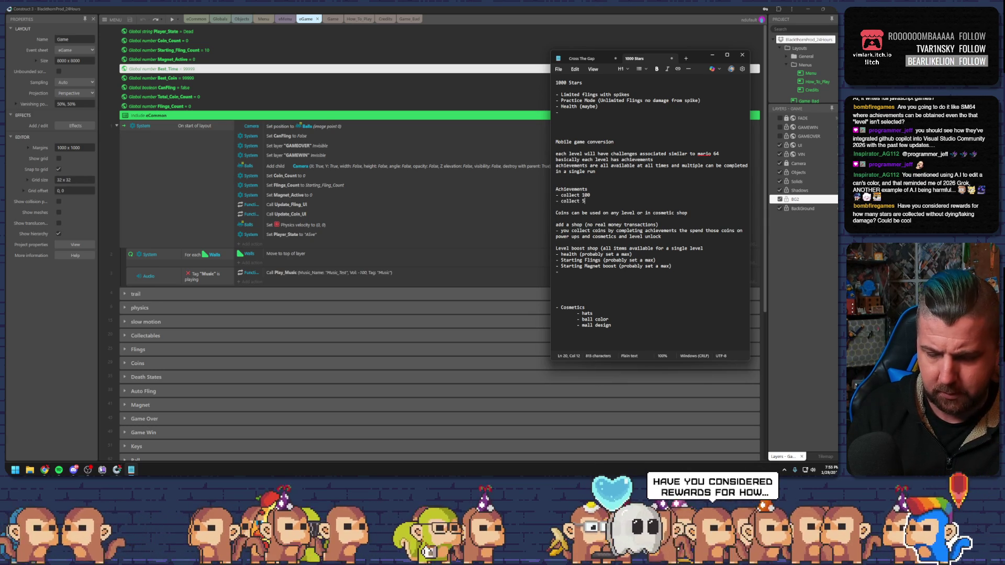
type("00")
key("Return")
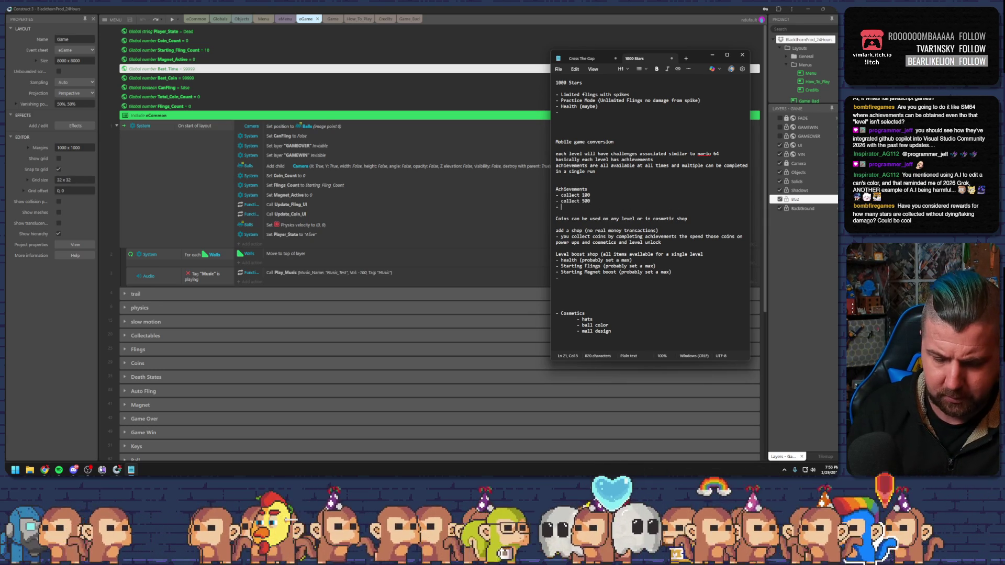
type("collect 1000")
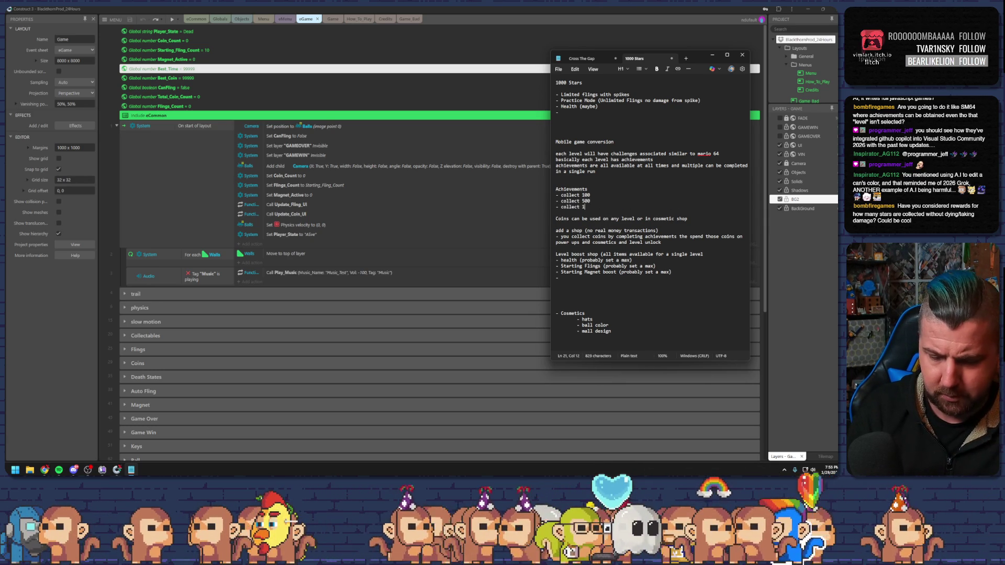
key("Return")
type("- collect 100 in under 30 sec")
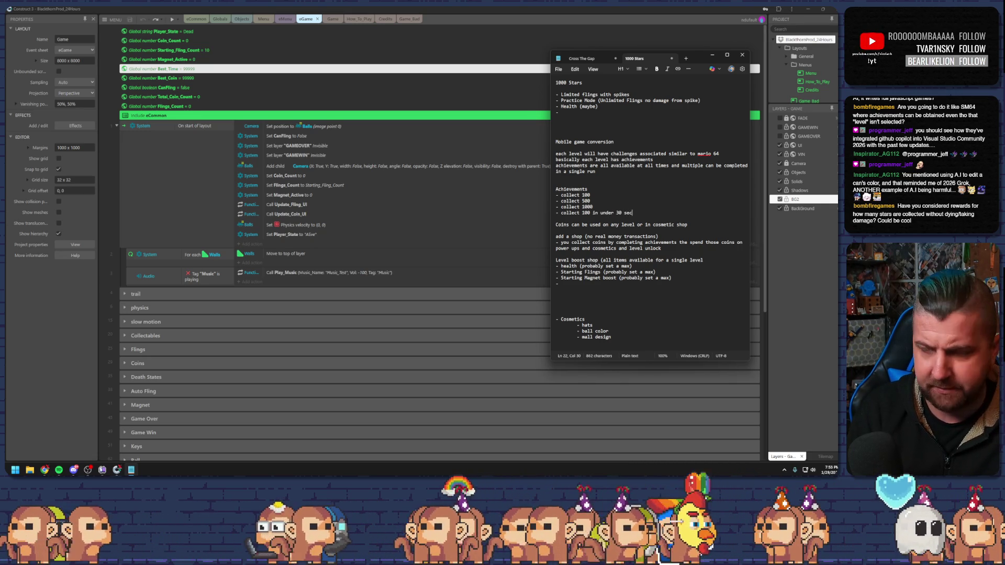
key("Return")
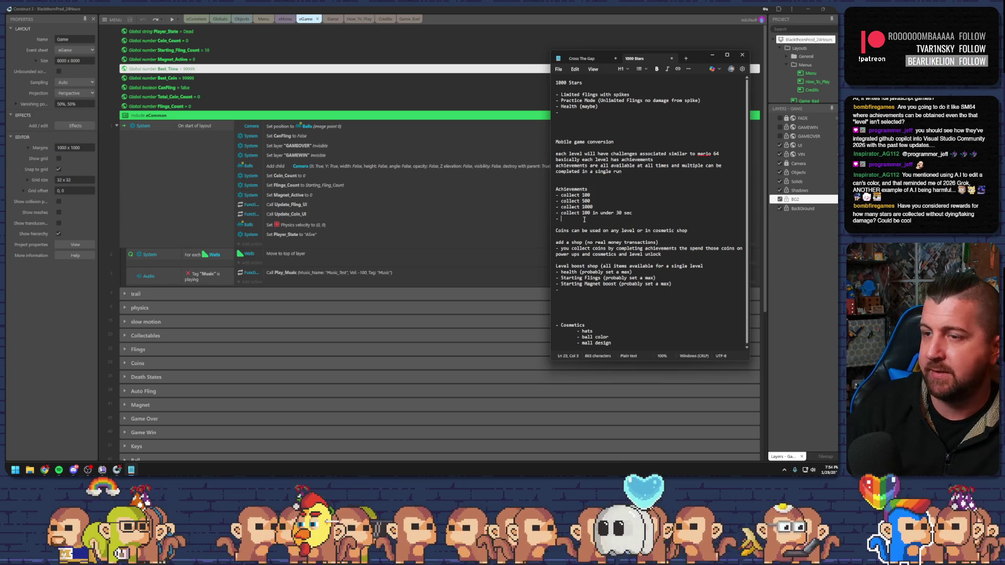
type("collect ")
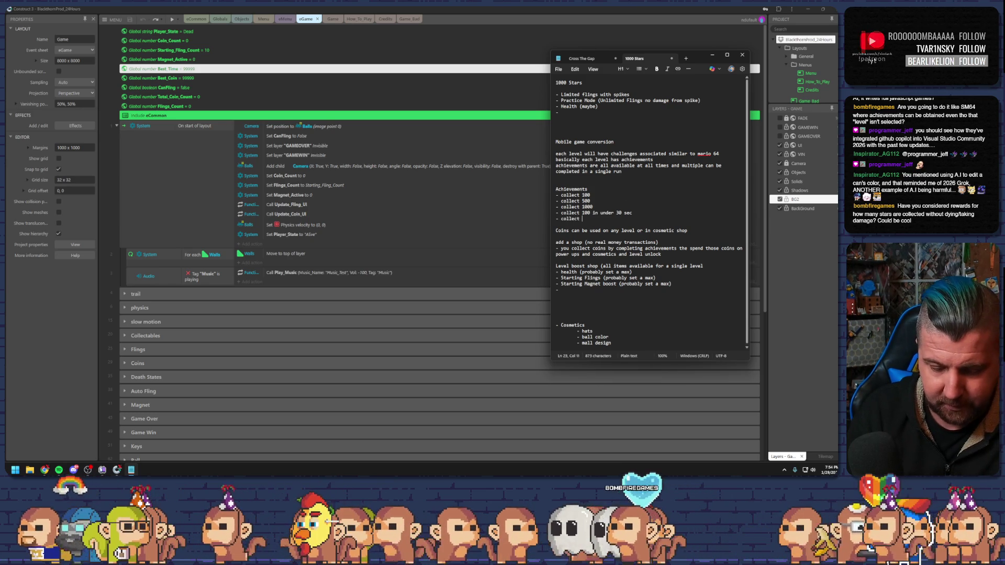
type("500 without taking ")
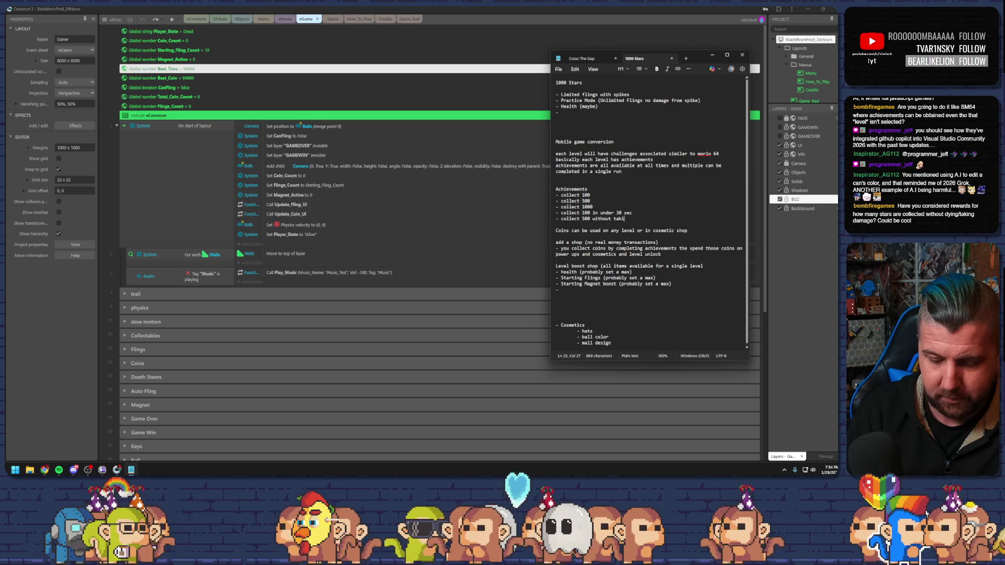
type("damage")
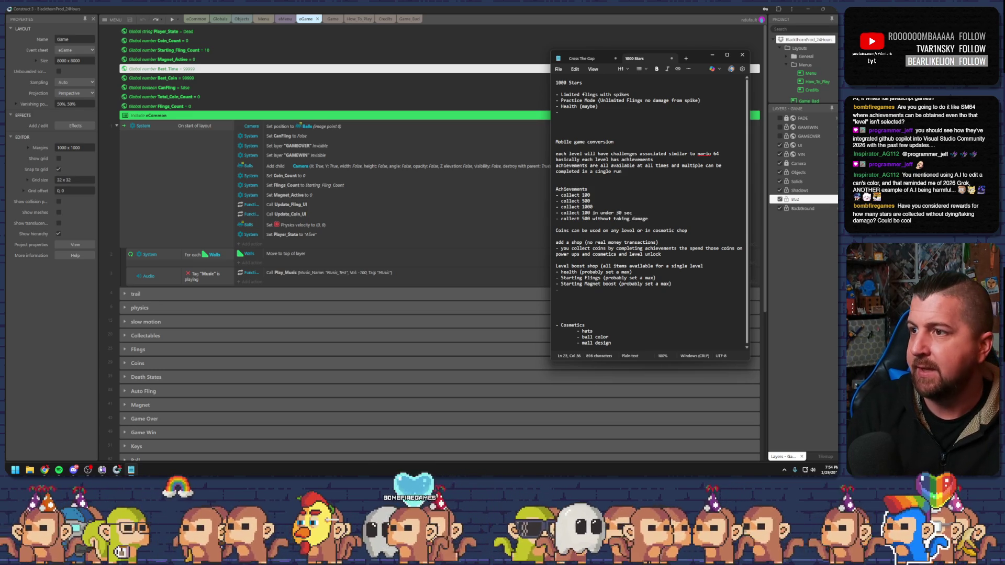
key("Return")
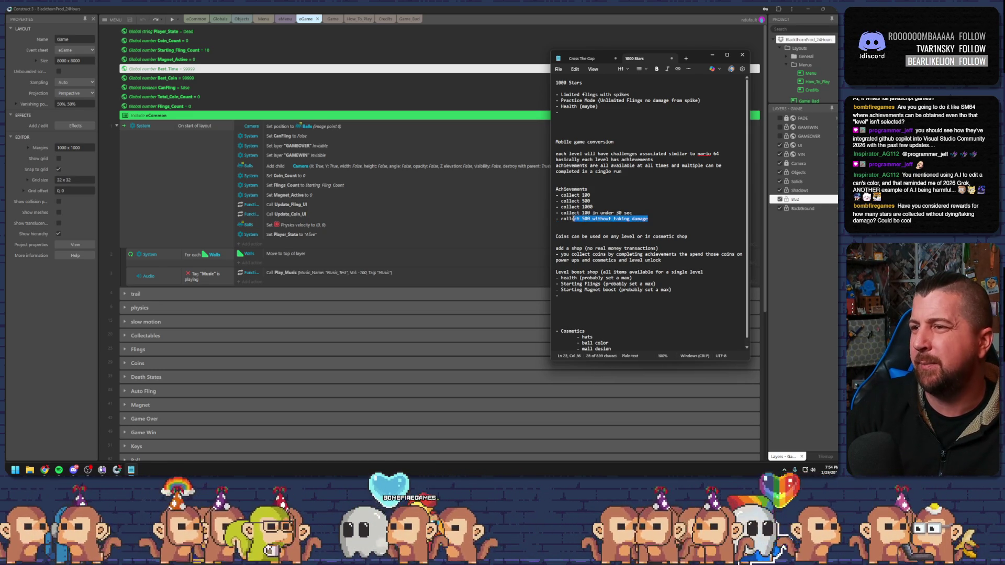
Change the no-damage entry to 'collect 1000 without taking damage' and trim its trailing space.
left_click(583, 213)
key("Delete")
key("Delete")
type("10")
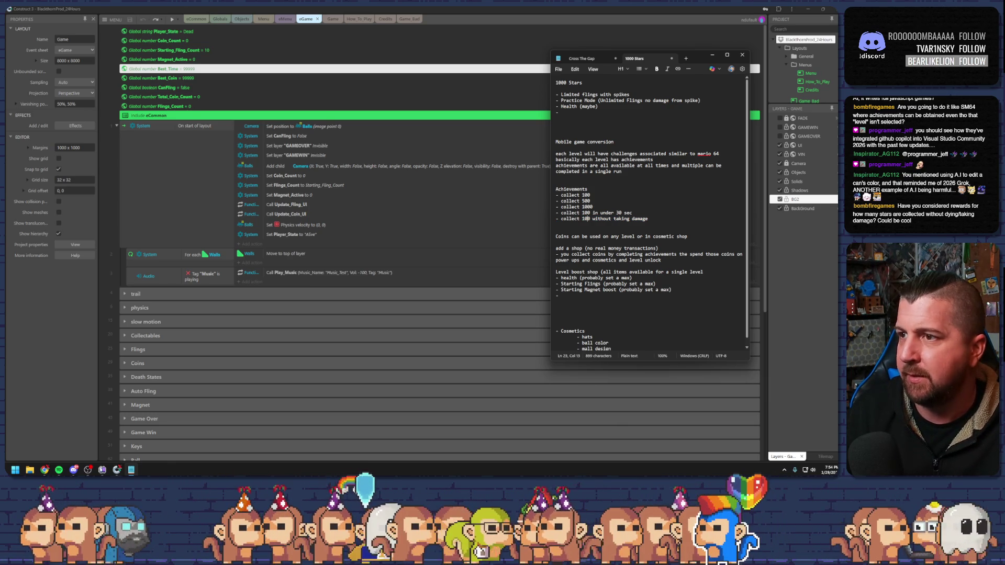
type("00")
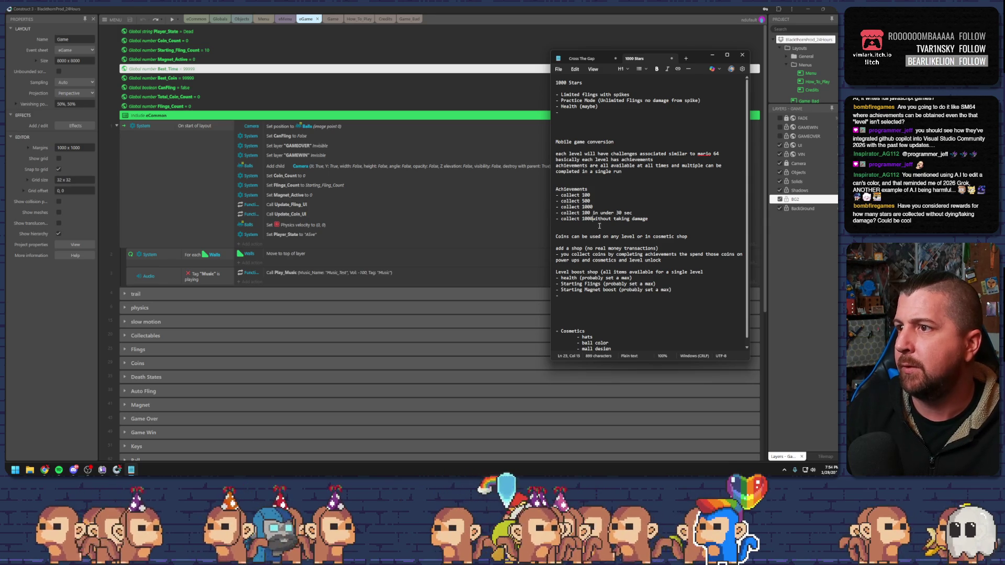
left_click(675, 219)
key("BackSpace")
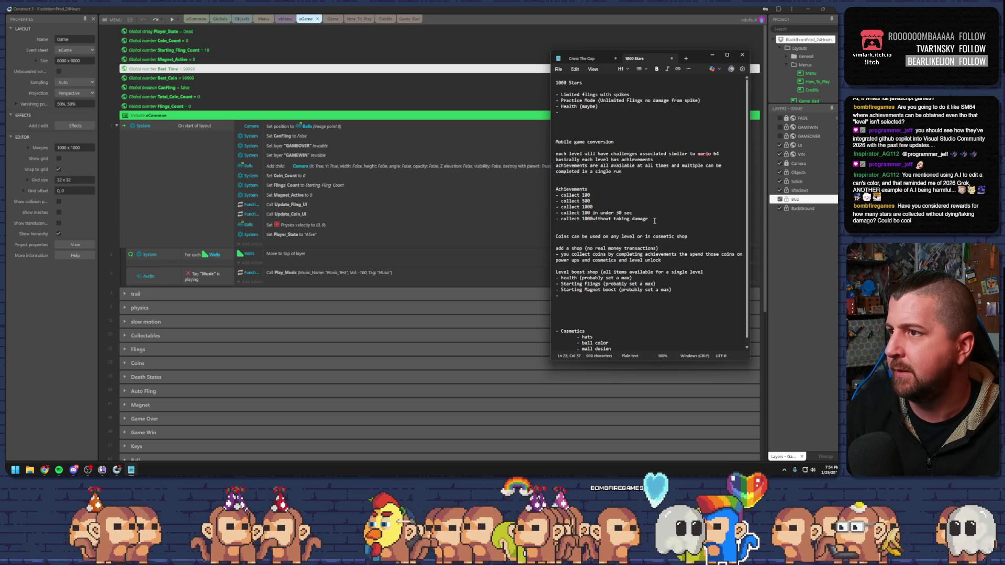
left_click(593, 219)
key("Right")
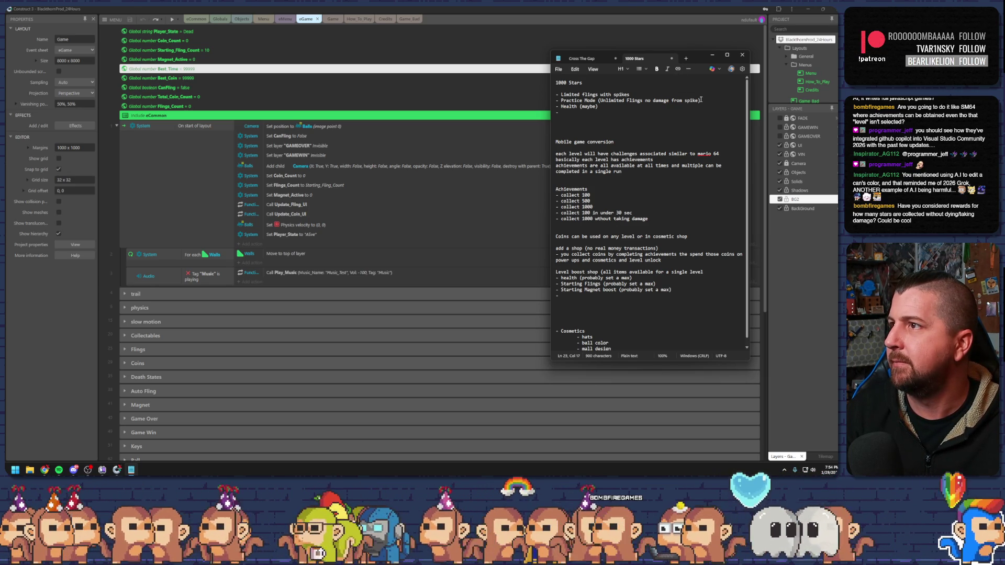
Start an empty '-' bullet below the no-damage achievement.
left_click(574, 70)
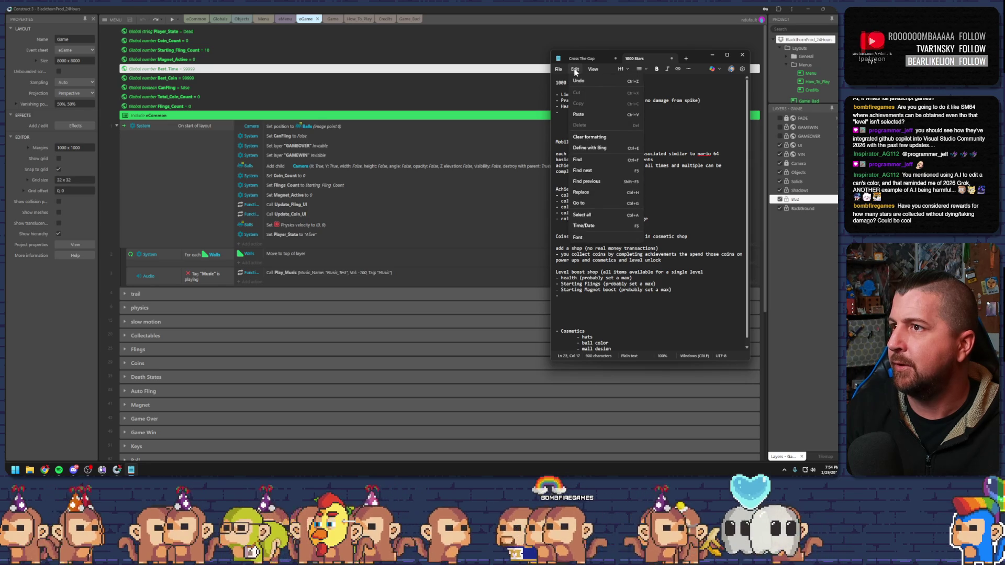
left_click(575, 71)
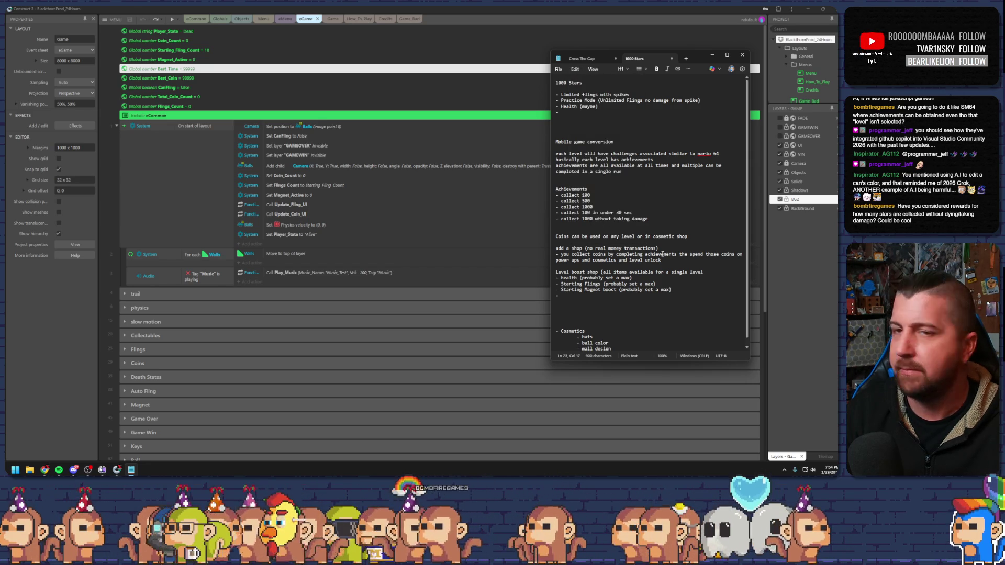
left_click_drag(649, 219, 600, 221)
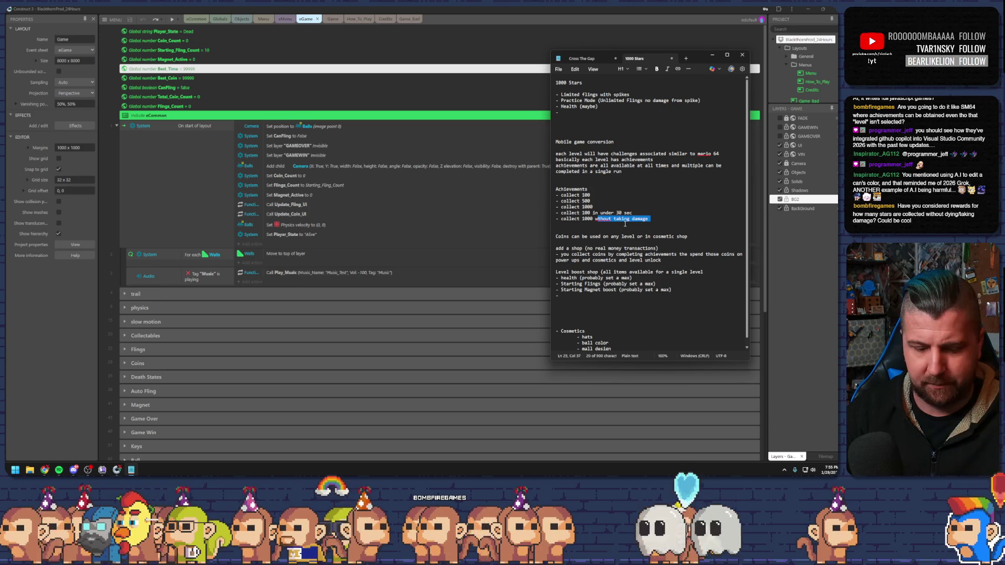
key("End")
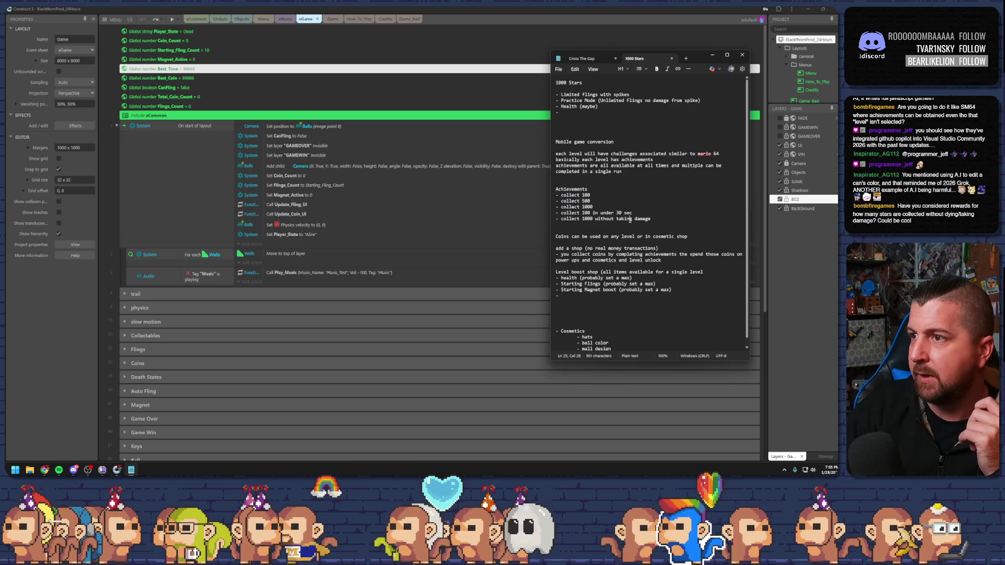
key("Return")
type("-")
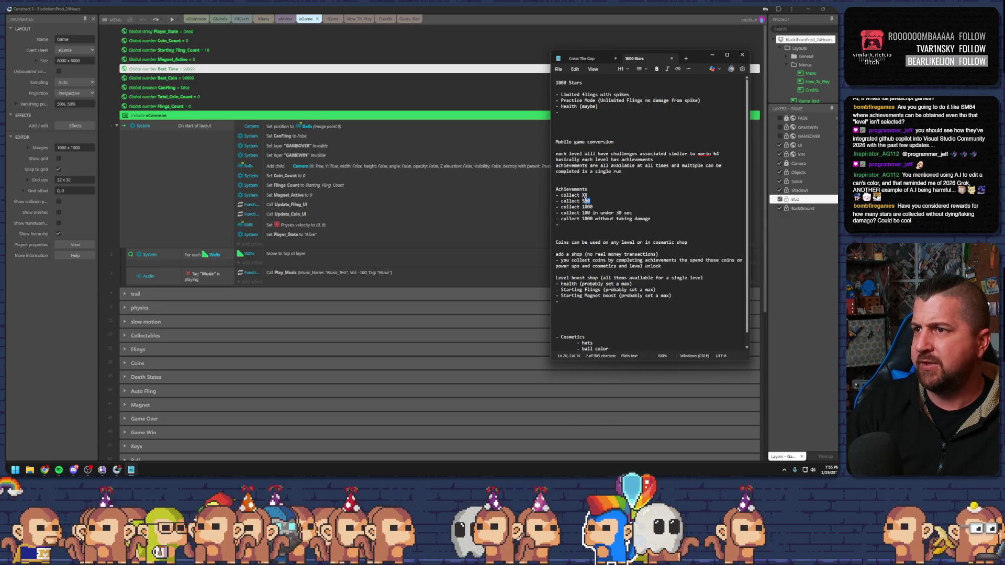
Delete the collect 500 and collect 1000 lines and replace a 100 count with XX.
left_click_drag(582, 201, 593, 207)
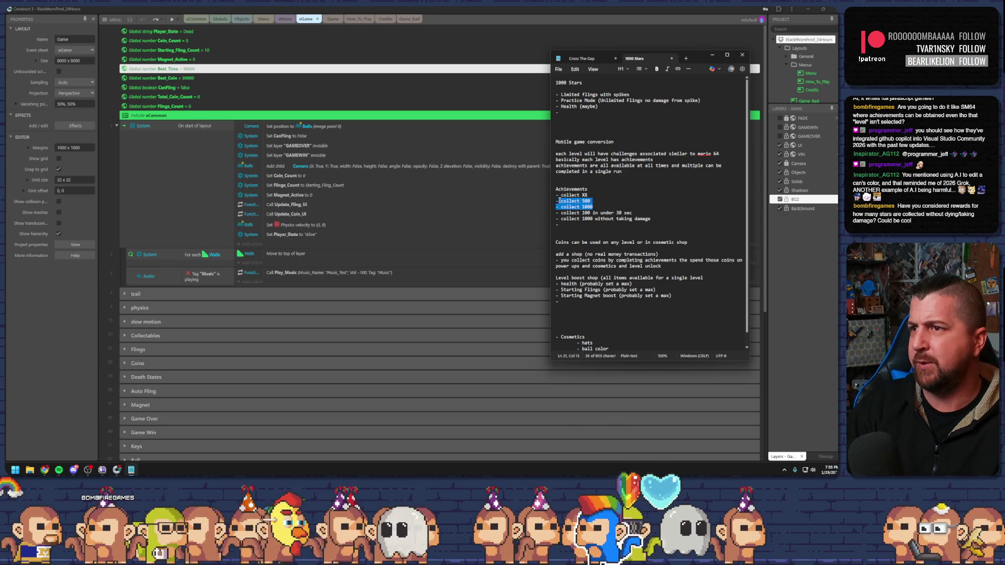
key("BackSpace")
left_click(589, 201)
key("BackSpace")
key("BackSpace")
key("BackSpace")
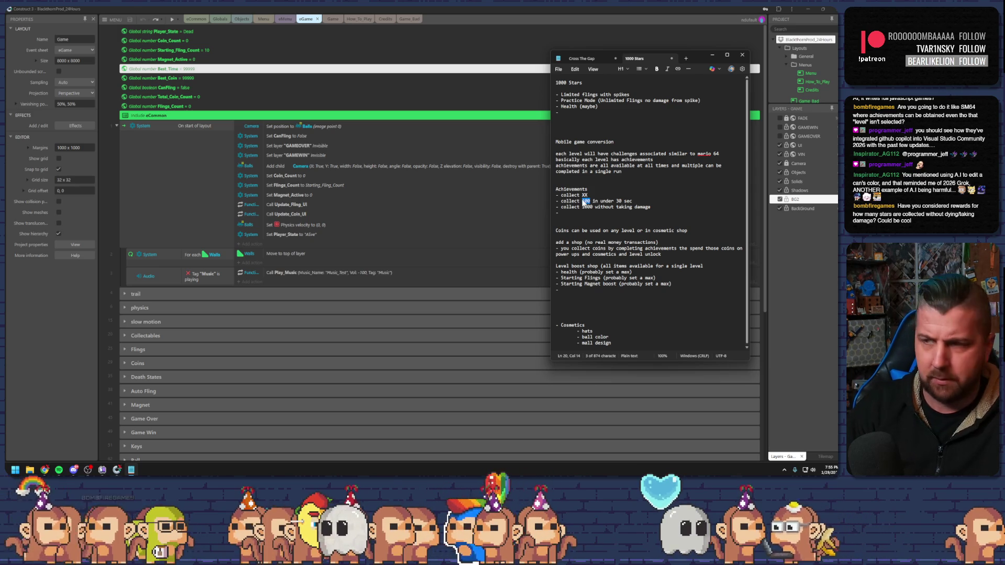
type("XX")
Set the remaining counts to XX, keeping the 'without taking damage' wording intact.
left_click_drag(587, 201, 634, 202)
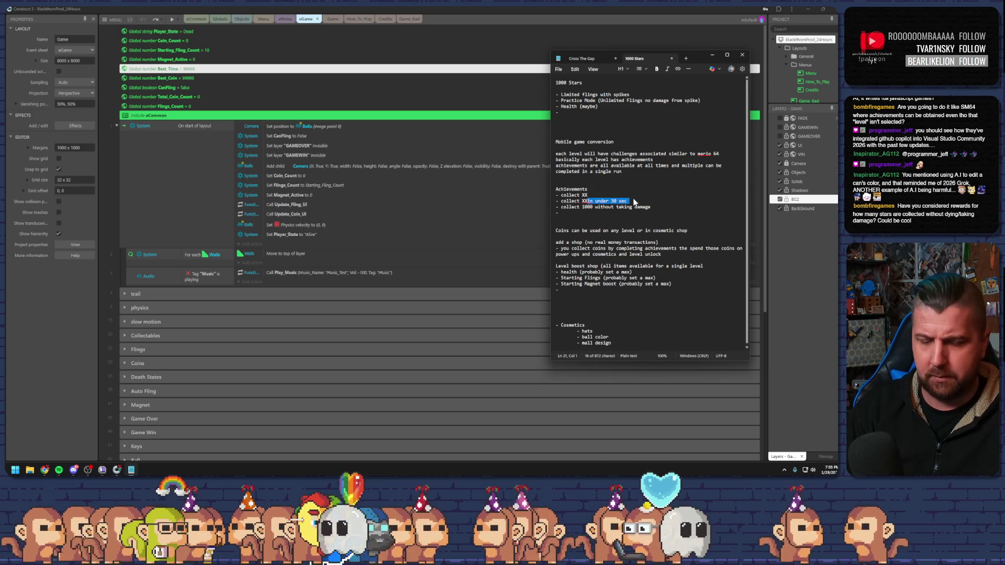
left_click(634, 202)
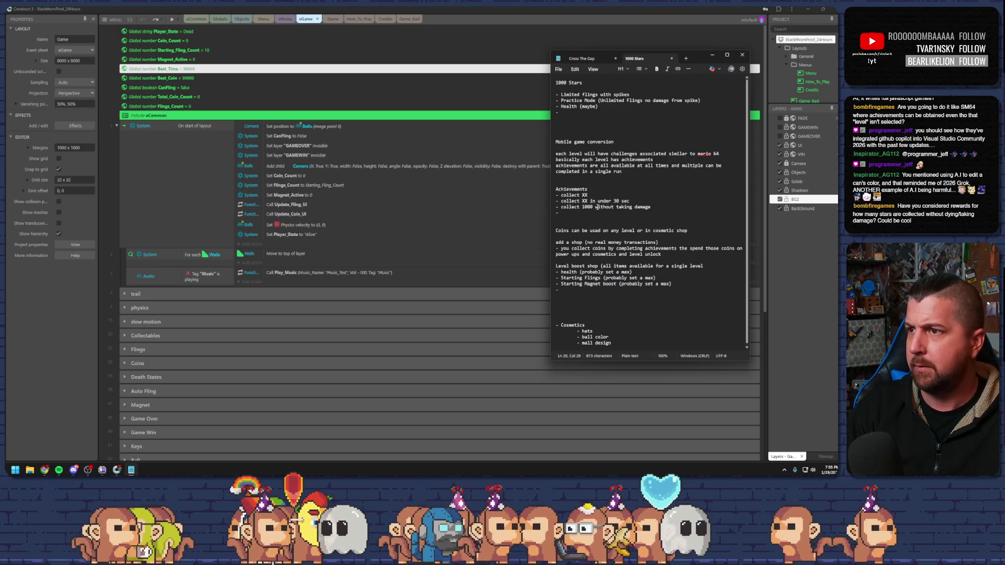
type("XX")
left_click_drag(641, 206, 586, 206)
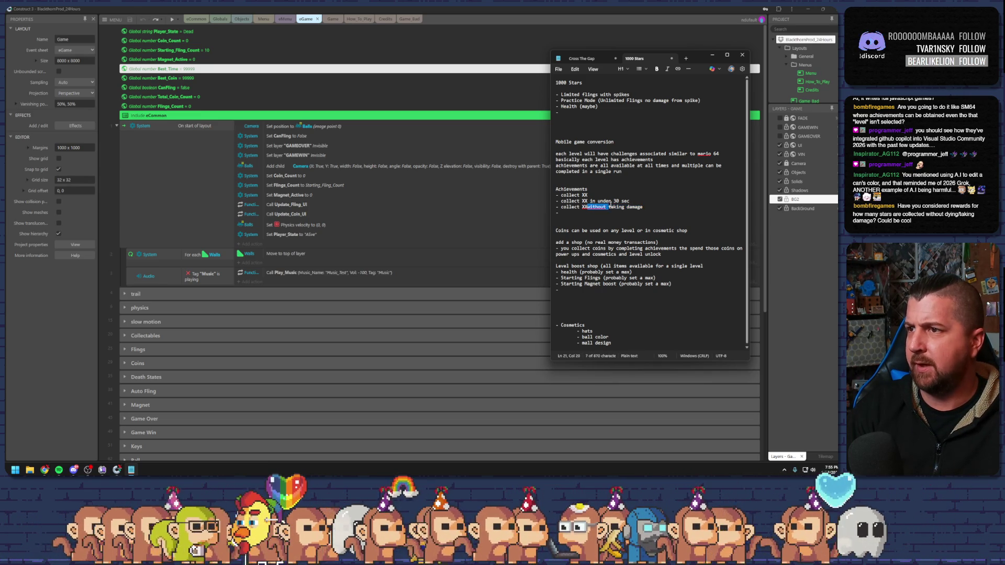
key("BackSpace")
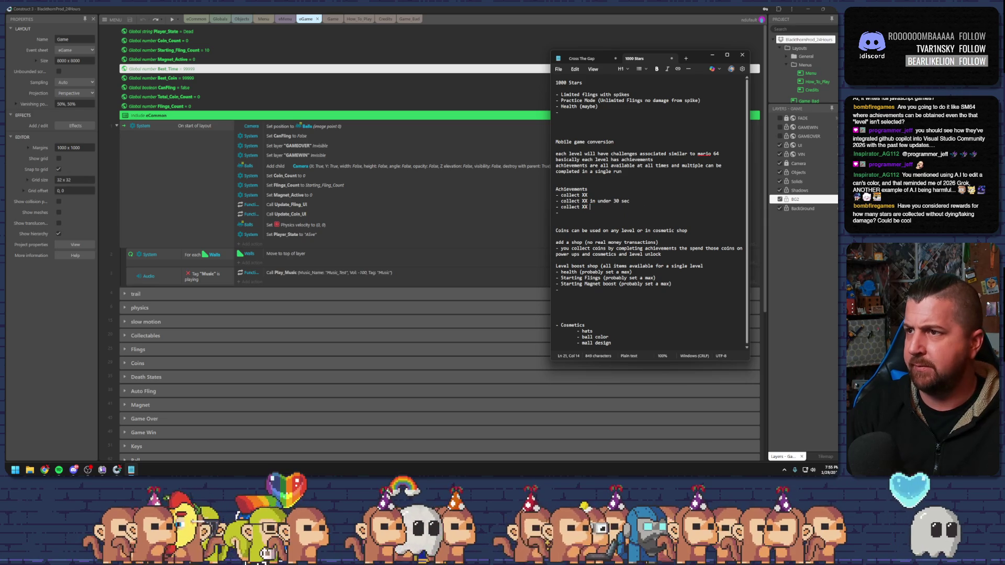
key("ctrl+z")
type("without taking damage")
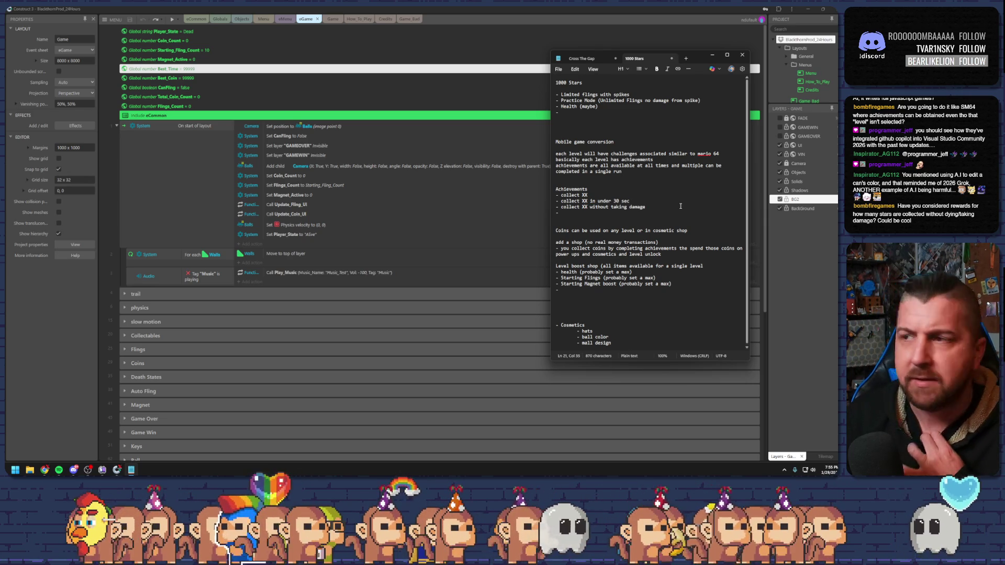
left_click(649, 214)
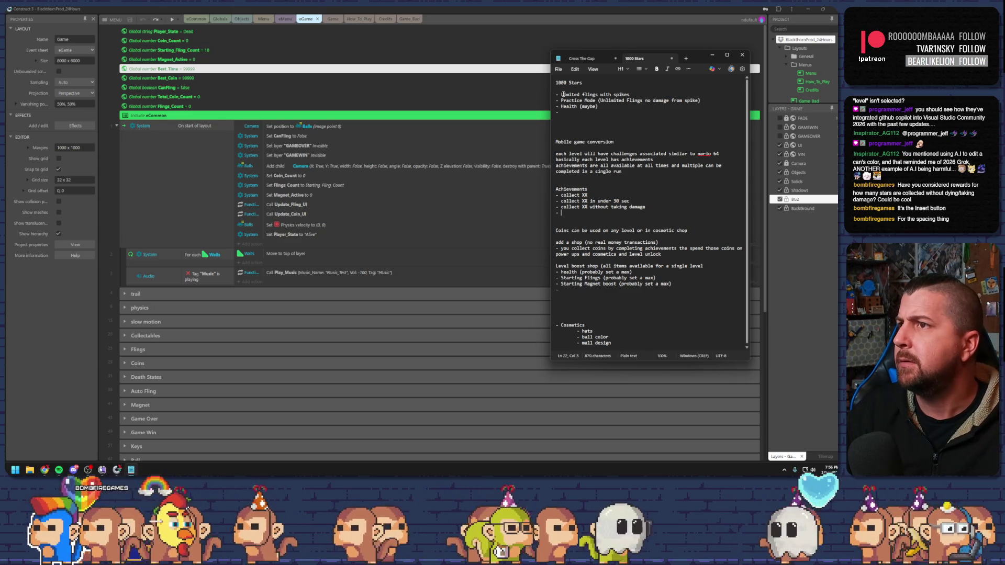
Widen the notes window so lines stop wrapping, then adjust its width and position beside the project.
left_click_drag(550, 98, 391, 104)
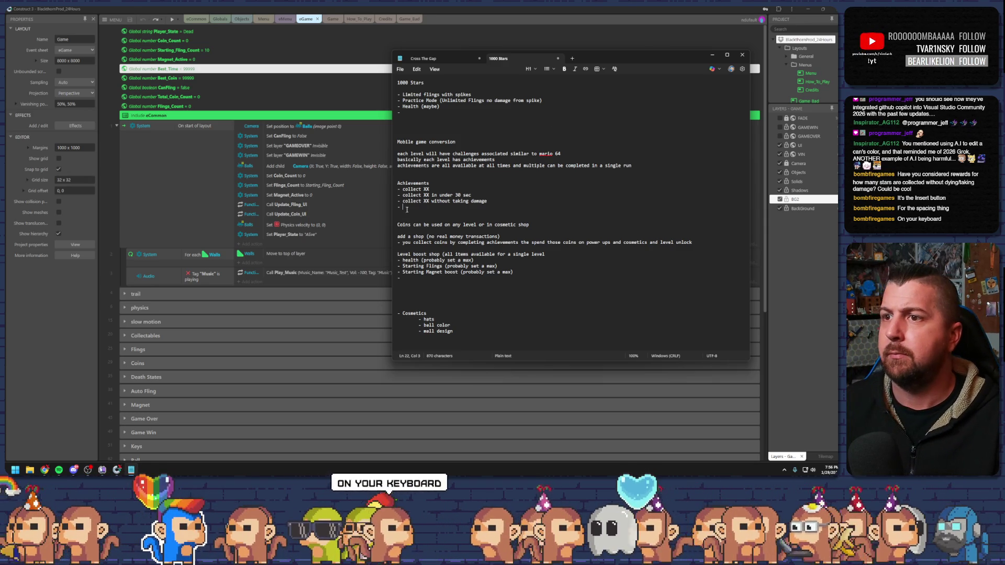
type("zxc")
key("BackSpace")
key("BackSpace")
key("BackSpace")
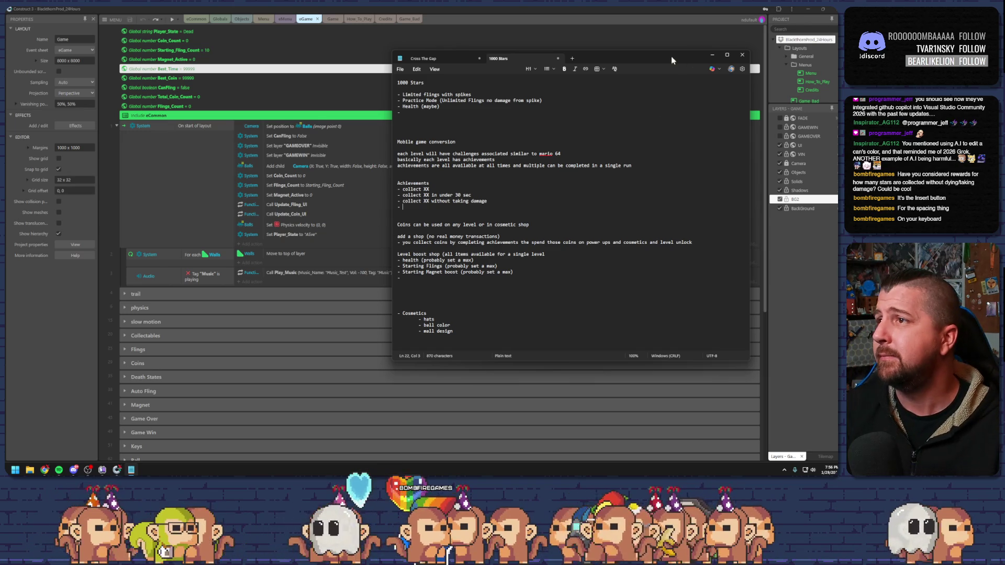
left_click_drag(751, 161, 686, 161)
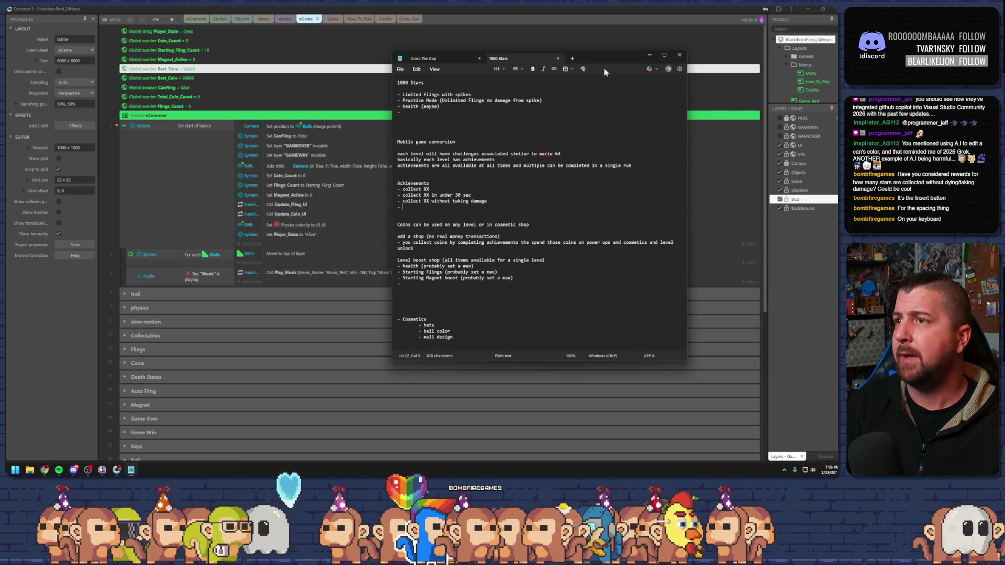
left_click_drag(604, 64, 653, 67)
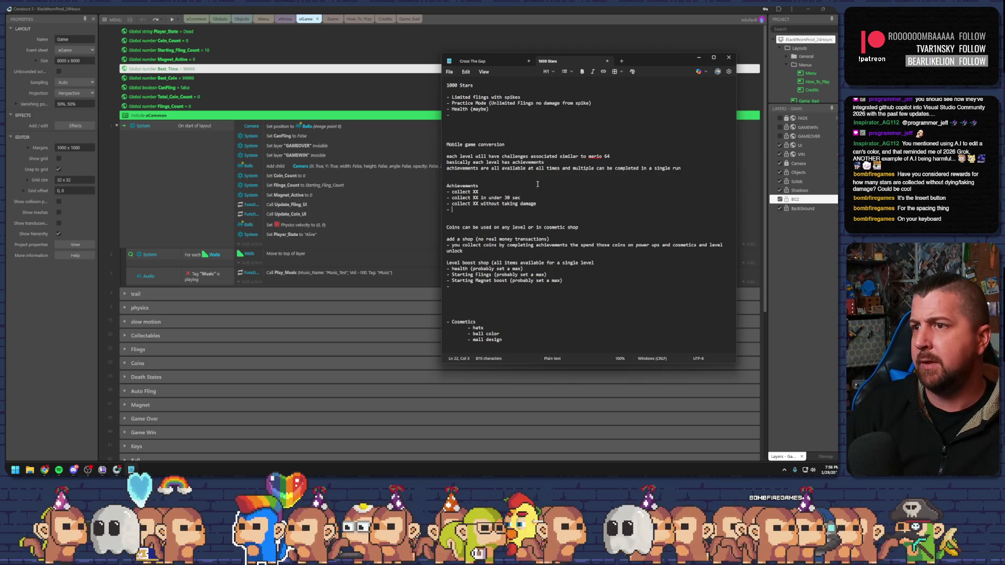
double_click(507, 197)
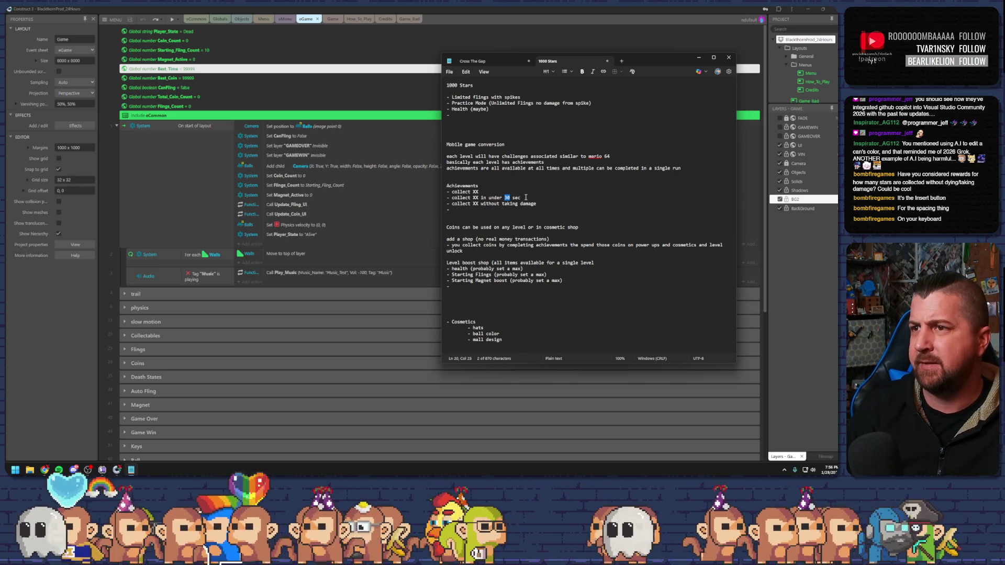
Replace 30 with XX in the timed achievement and add a 'Collect level gimmick item' entry.
type("XX")
left_click(520, 209)
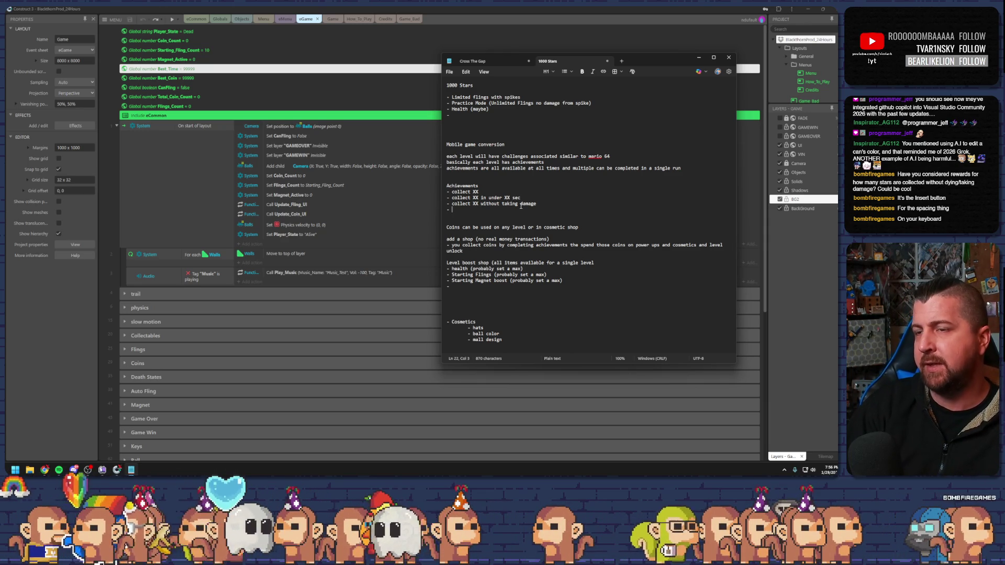
left_click(483, 191)
type("Colle")
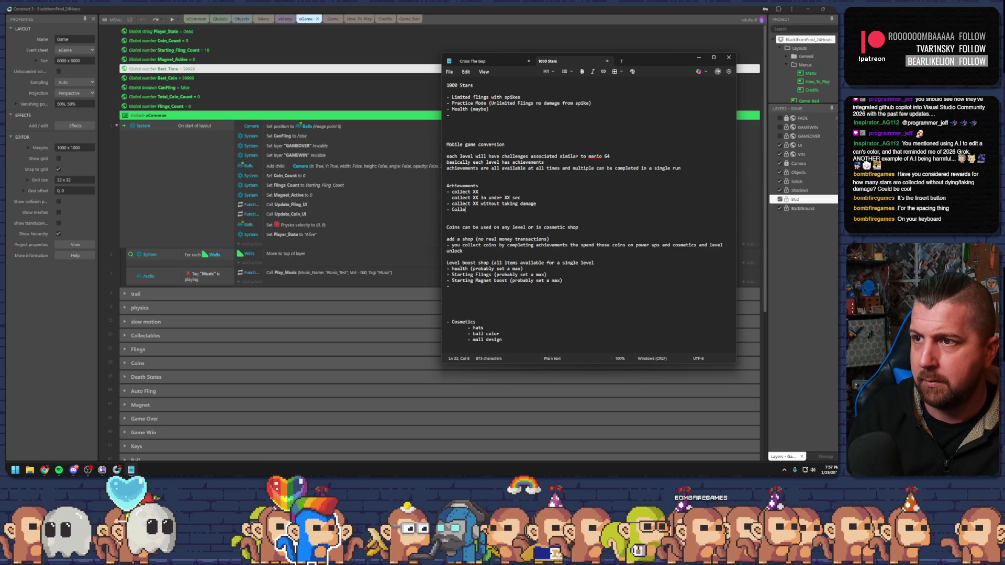
type("ct level gimmi")
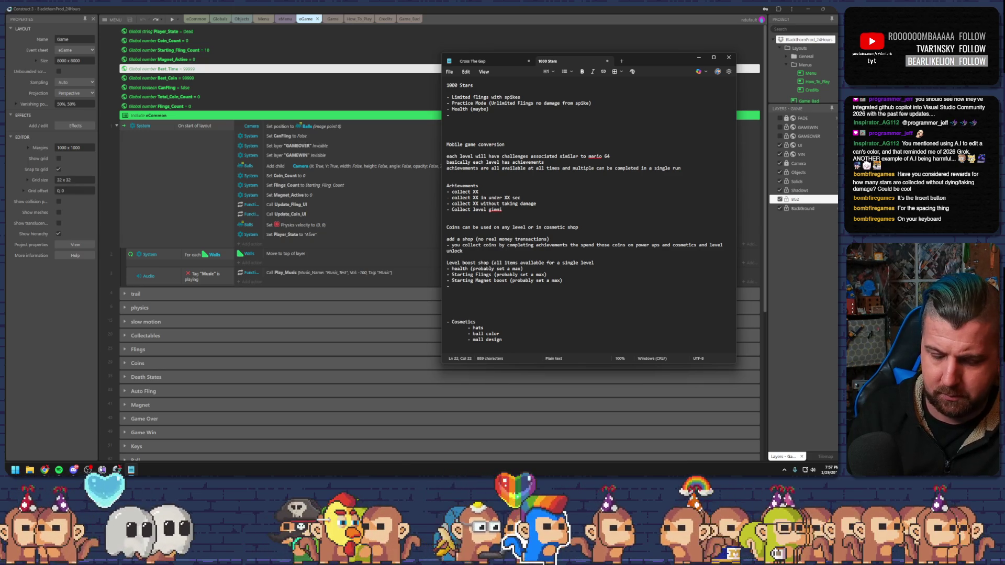
type("ck item")
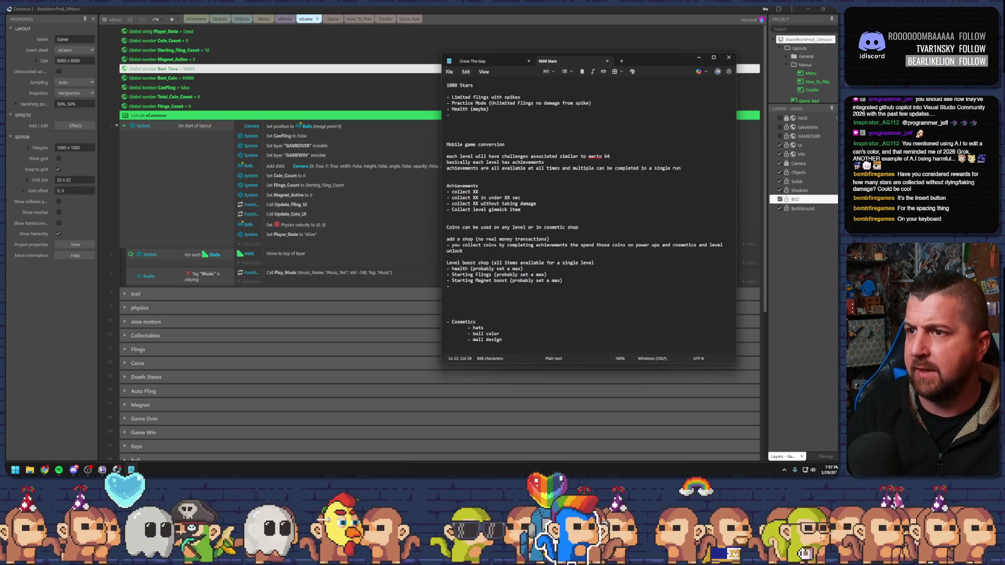
key("Return")
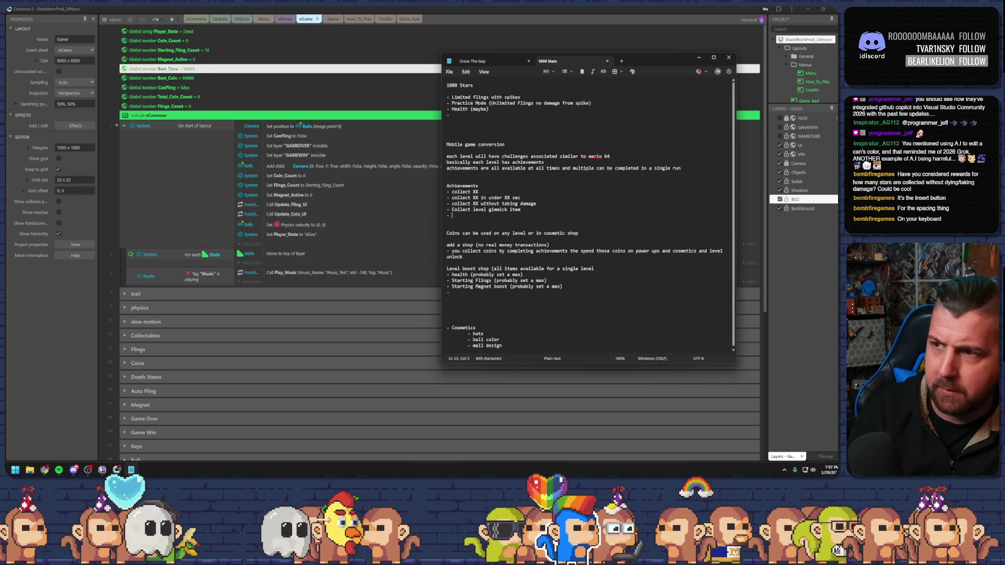
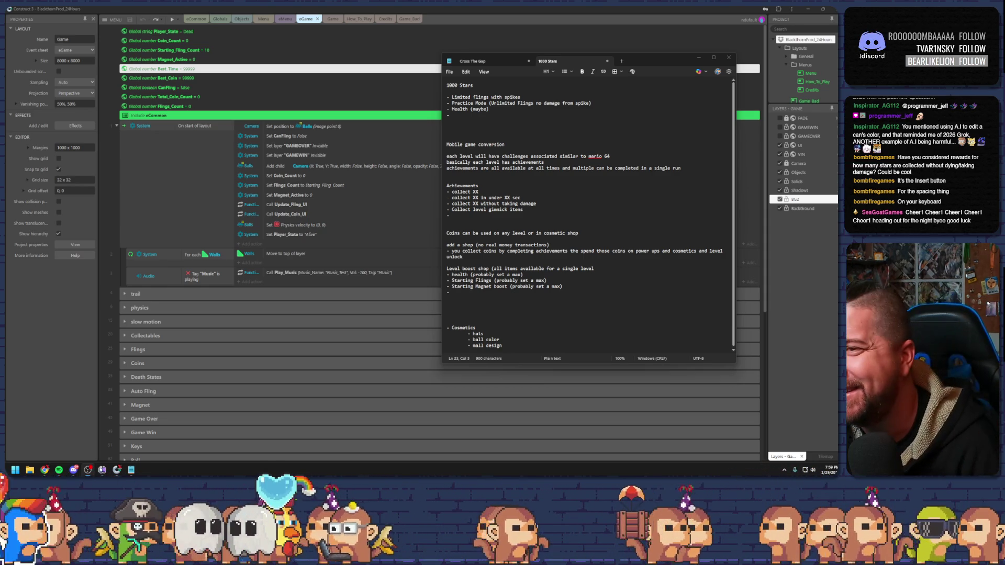
Place the cursor on the blank line under the achievements, then start a 1000 Stars preview run.
left_click(524, 291)
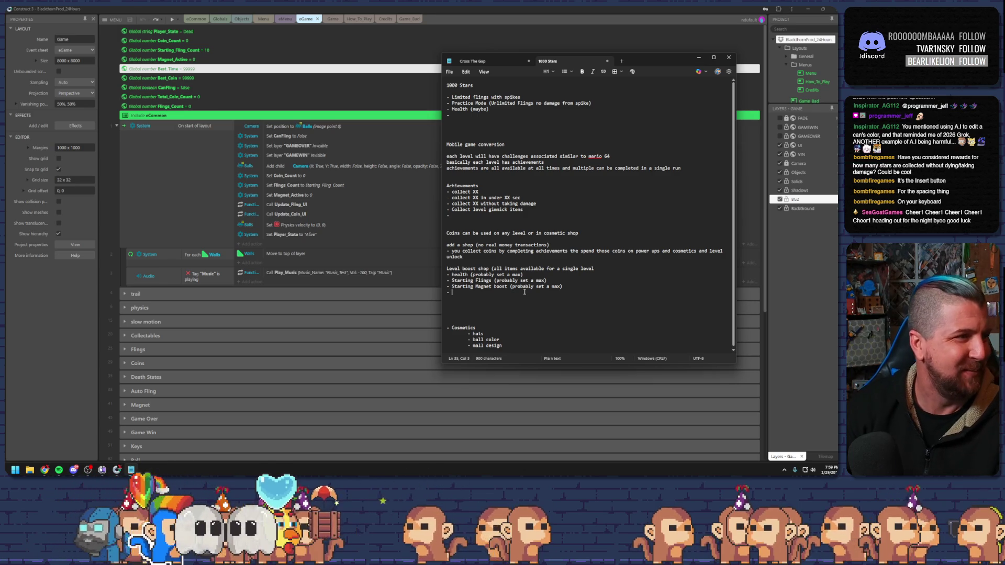
left_click(516, 297)
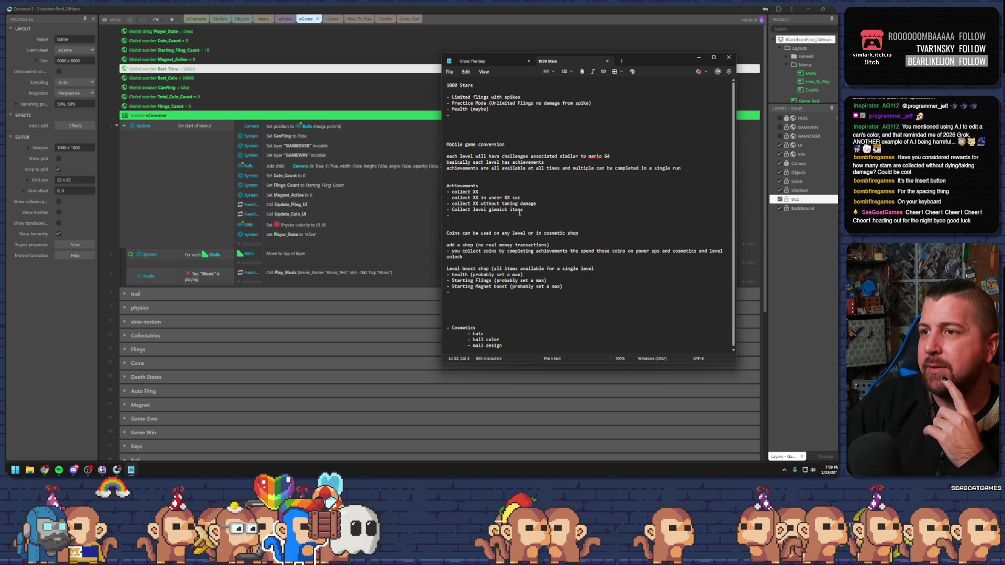
left_click(479, 219)
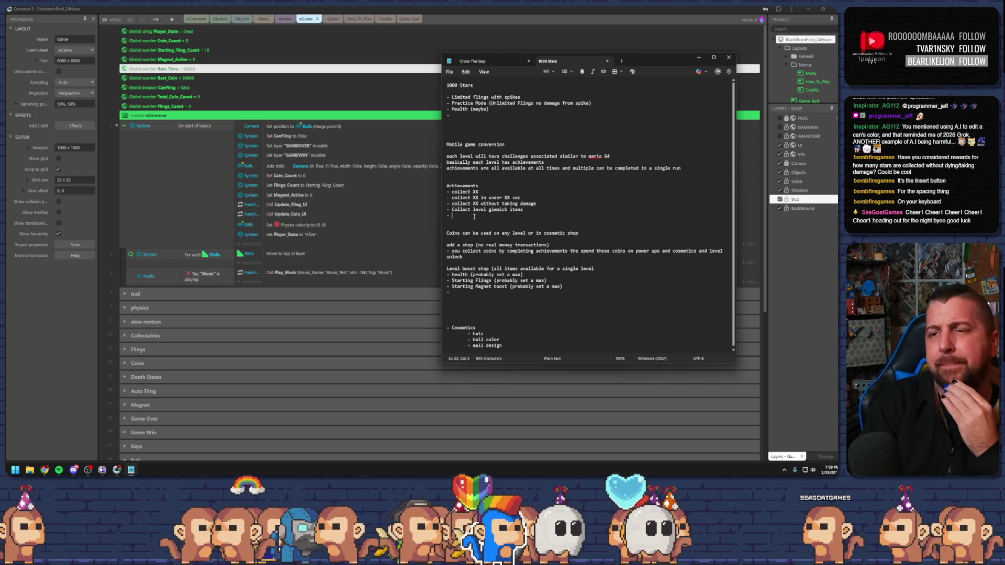
left_click(173, 18)
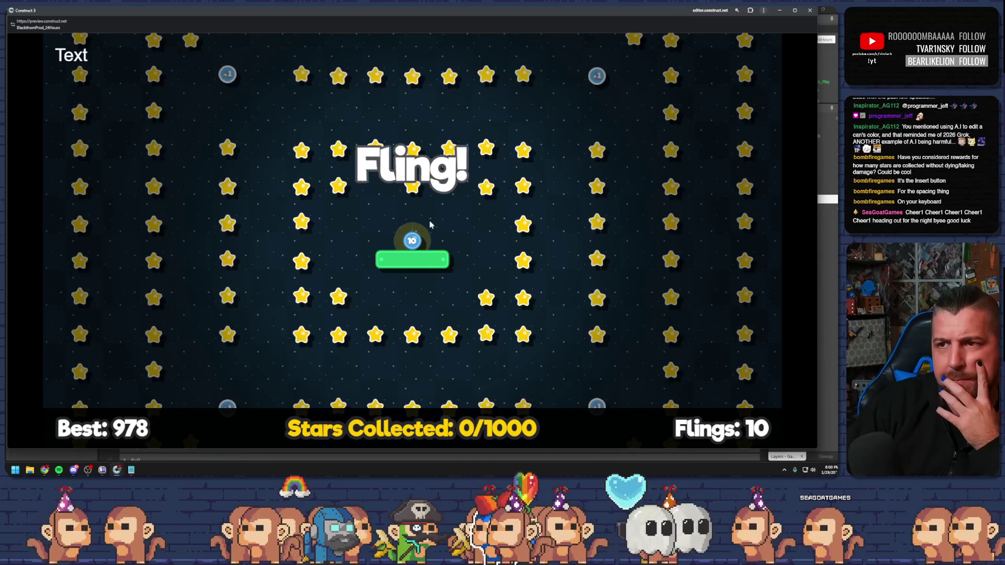
Fling the ball four times to reach 150 stars, then close the preview and return to the notes.
mouse_move(417, 194)
left_mouse_down()
mouse_move(496, 360)
mouse_move(504, 412)
mouse_move(476, 314)
left_mouse_up()
mouse_move(493, 241)
left_mouse_down()
mouse_move(474, 173)
mouse_move(339, 417)
left_mouse_up()
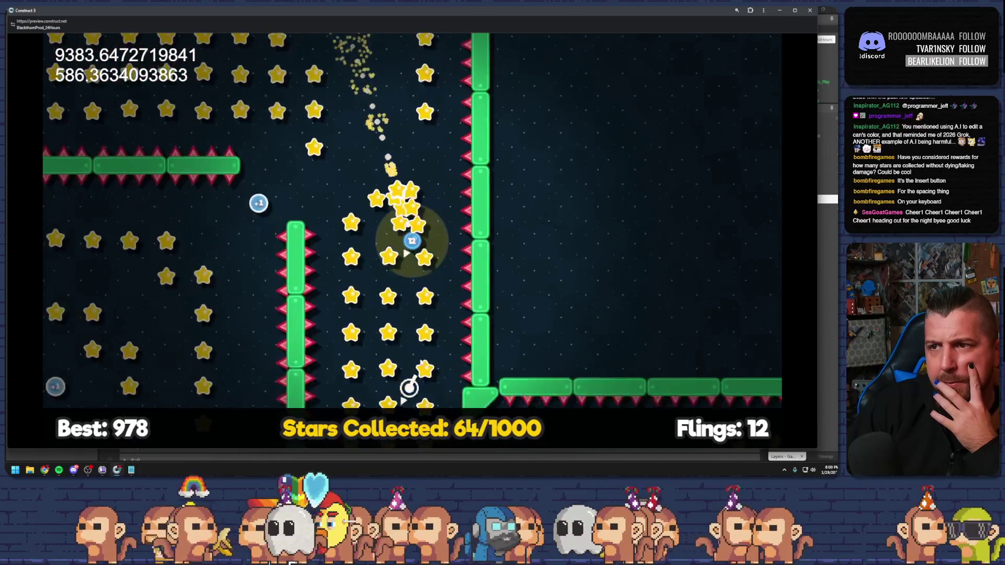
left_click_drag(347, 417, 356, 272)
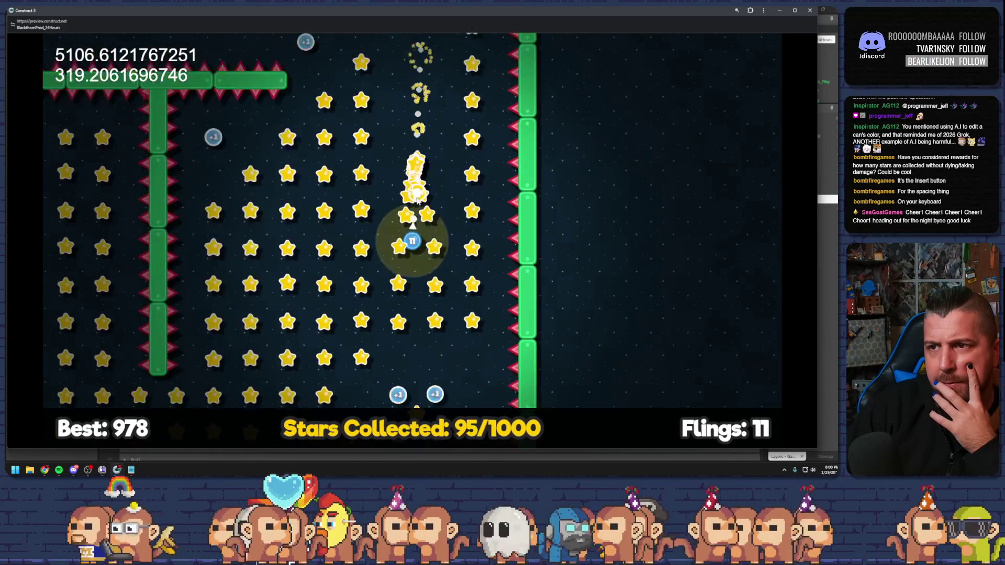
left_click_drag(412, 241, 490, 347)
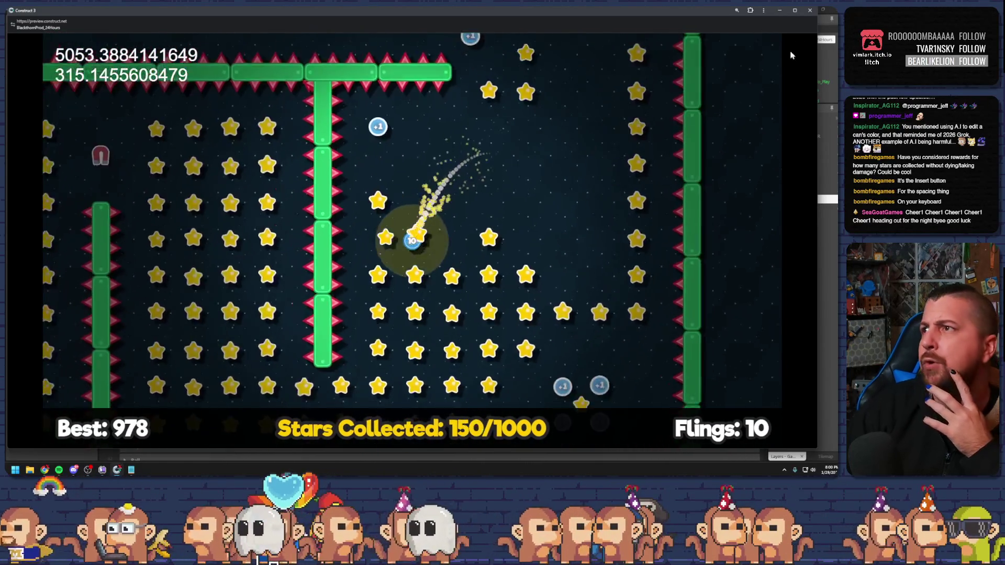
left_click(810, 10)
key("alt+Tab")
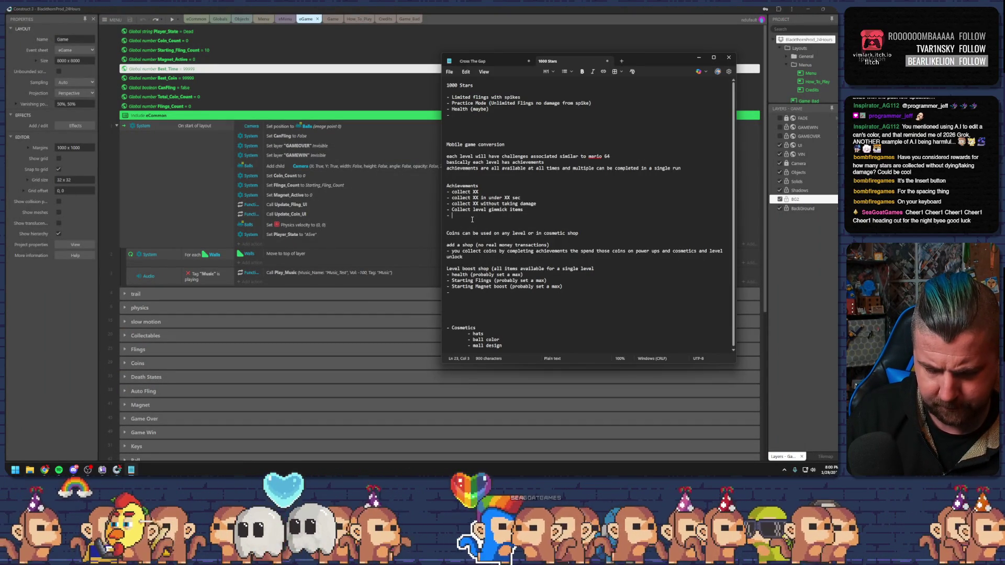
Add 'After fling, Don't fling again for XX seconds' under Achievements and start a new bullet below.
type("Fr")
key("BackSpace")
key("BackSpace")
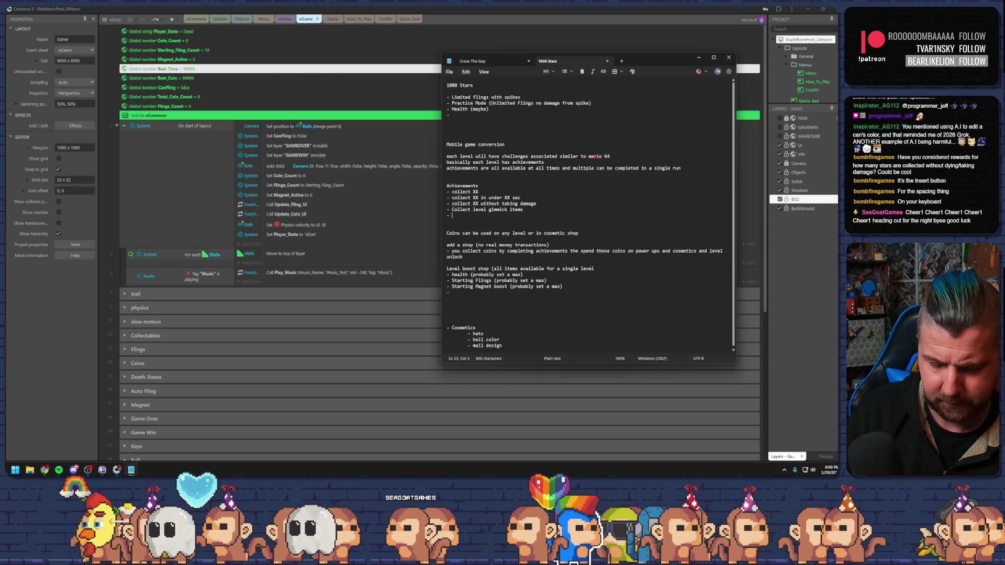
type("Don't flin")
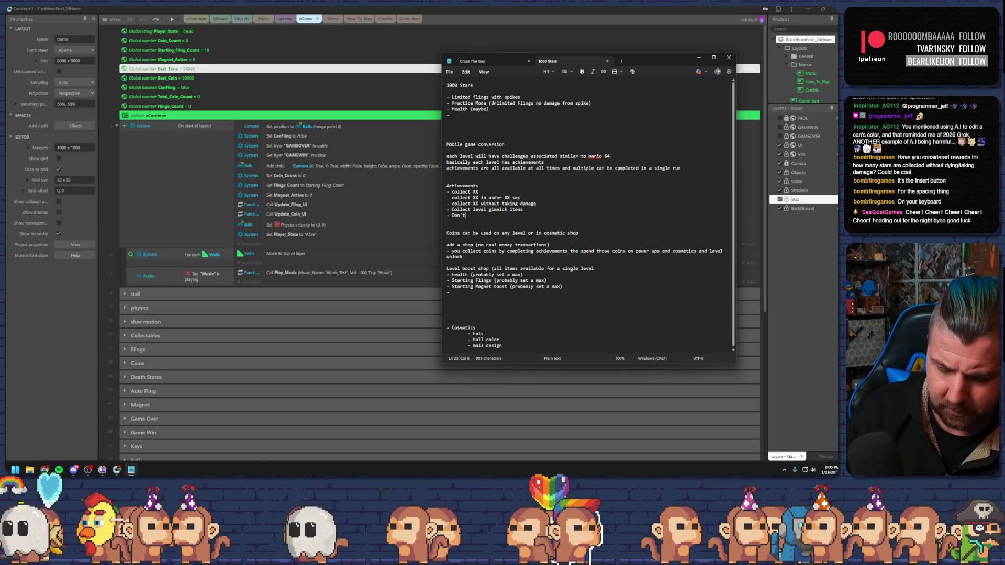
type("g")
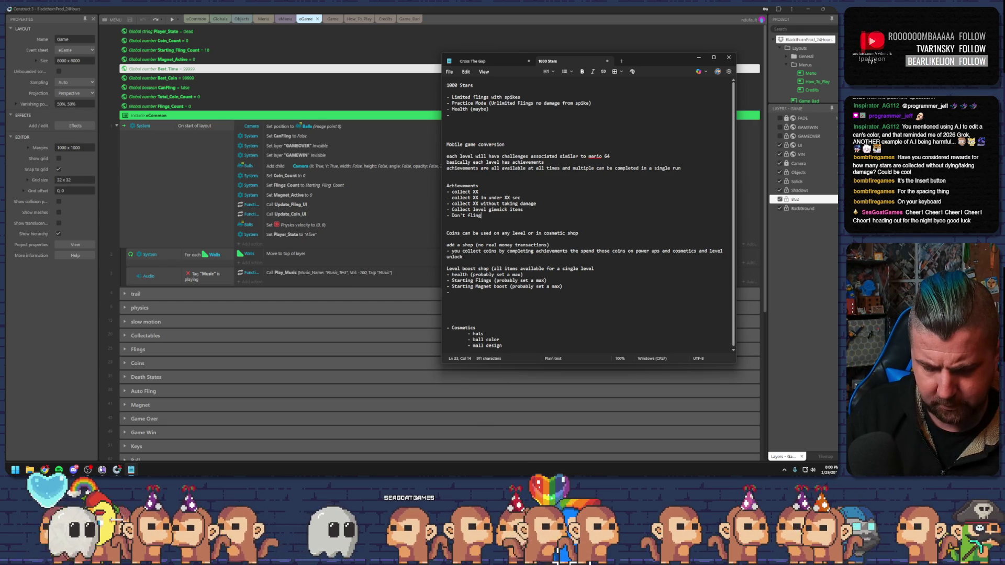
type(" again ")
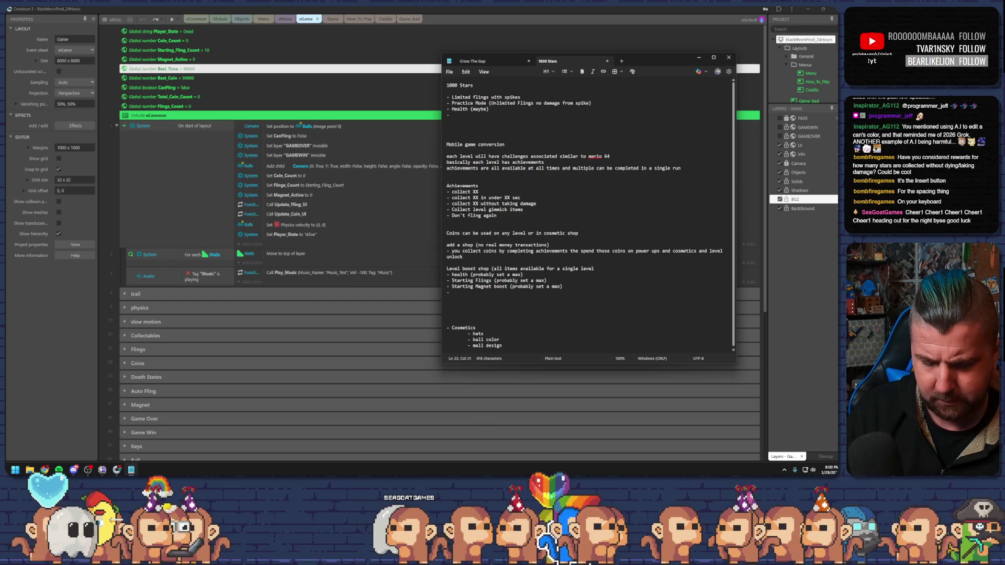
type("for XX")
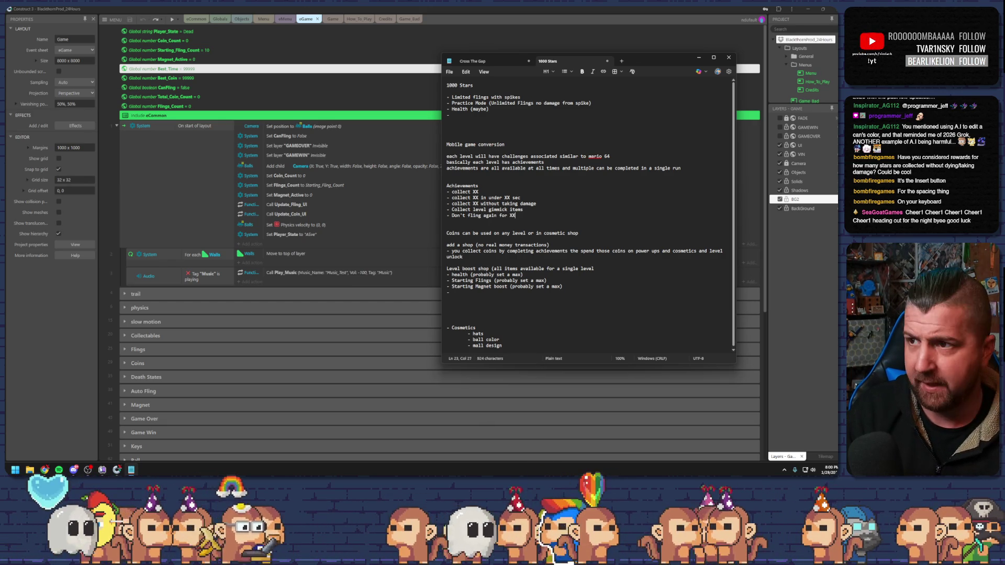
type(" Seconds")
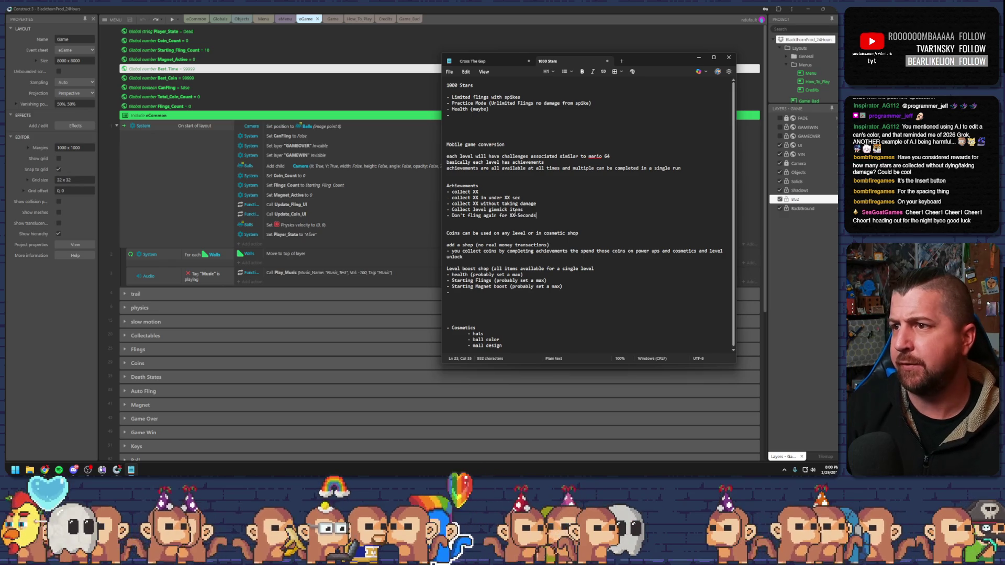
key("BackSpace")
type("s")
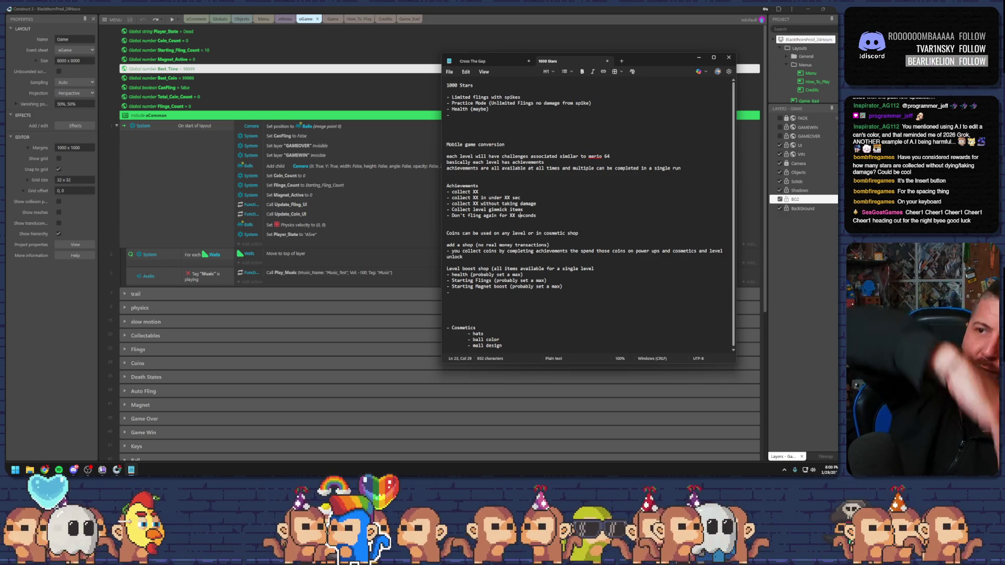
left_click(452, 215)
type("A")
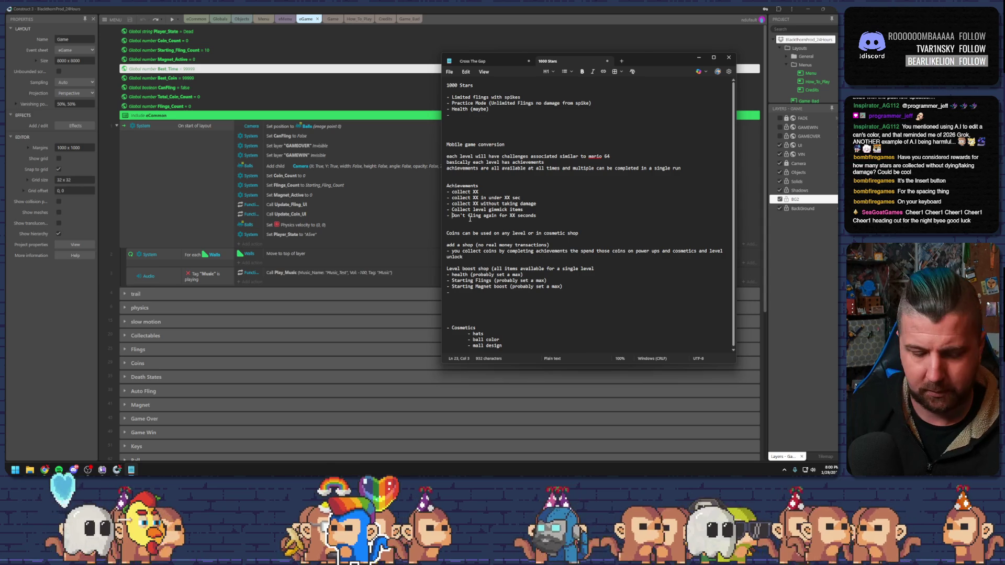
type("fter ")
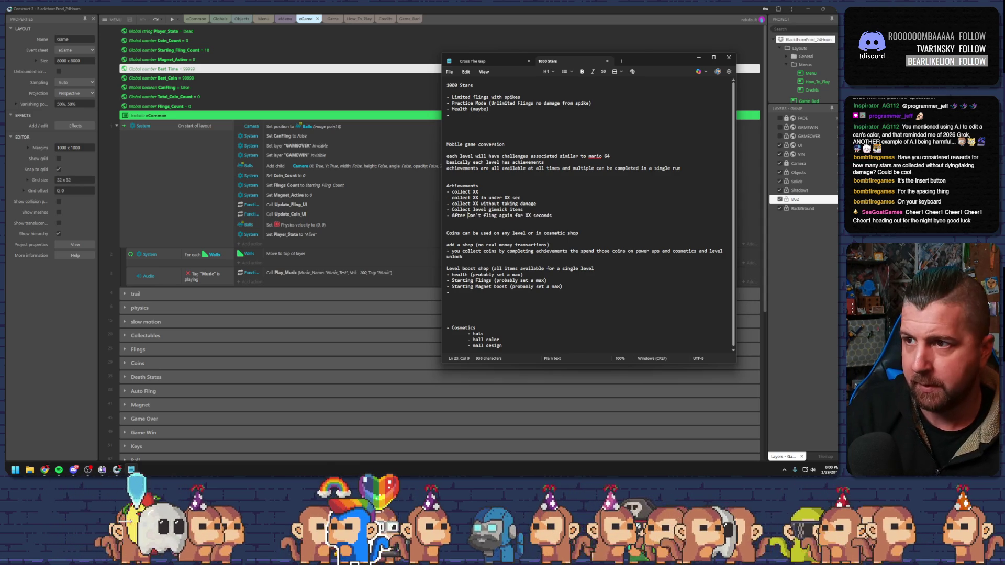
type("fling")
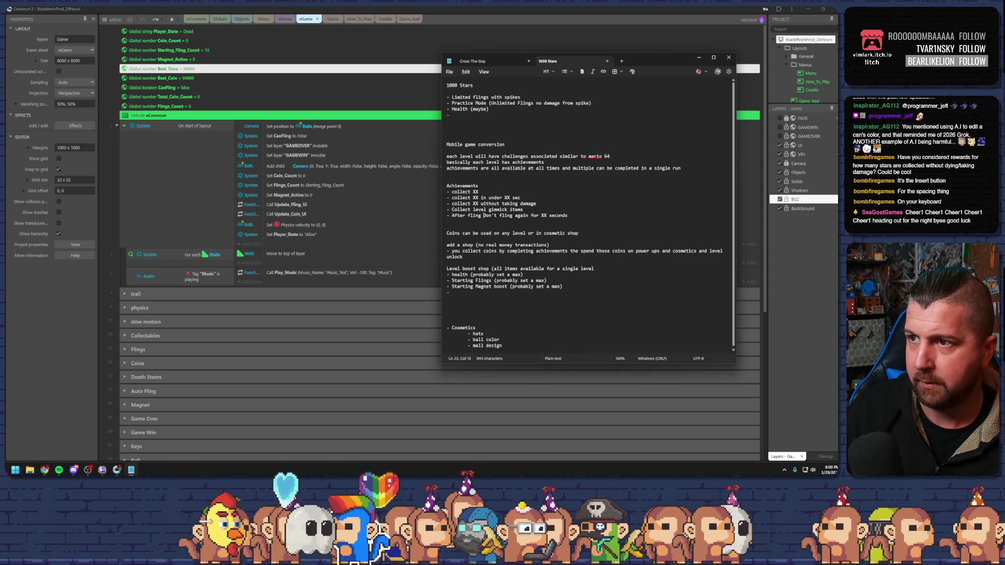
type(" ,")
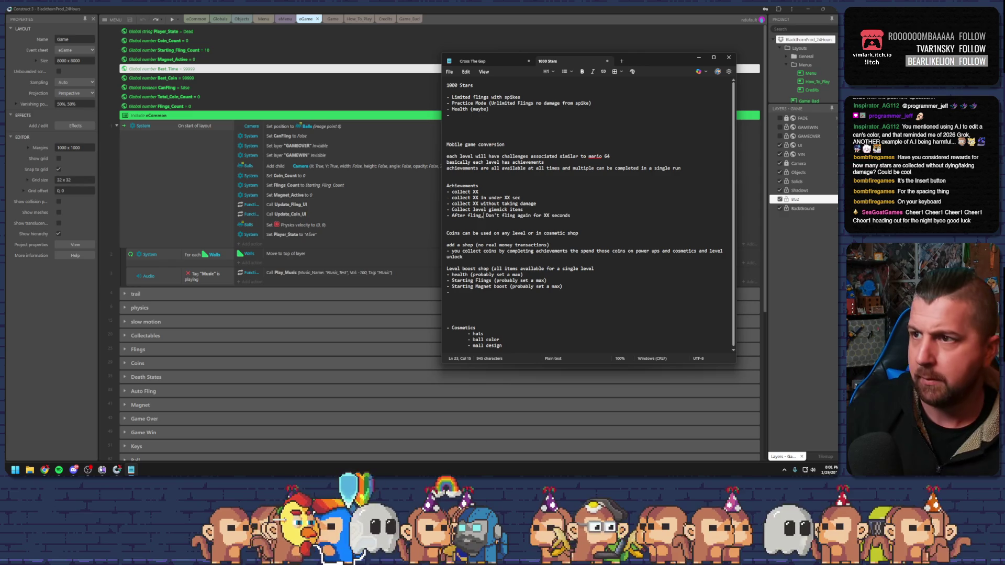
left_click(579, 216)
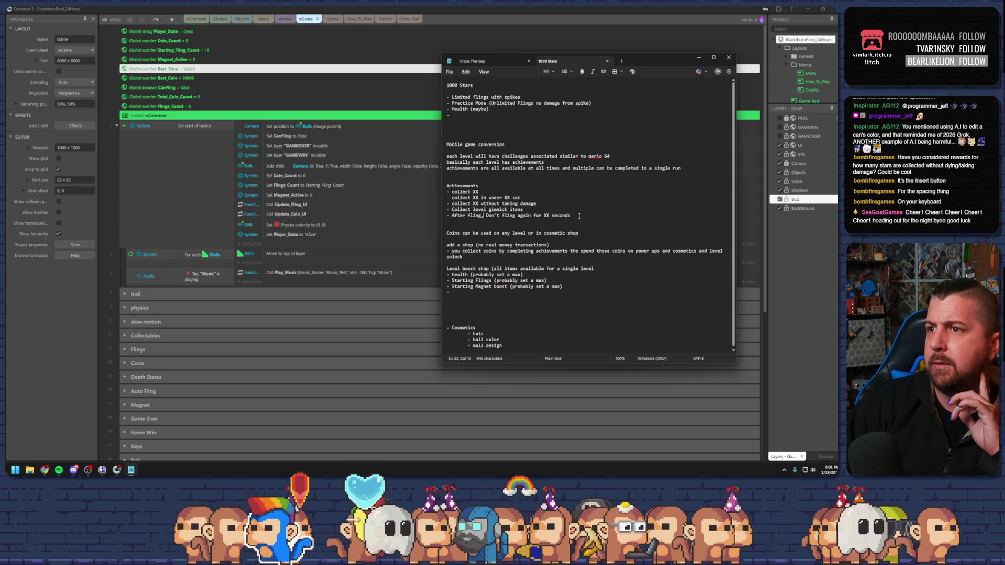
key("Return")
type("-")
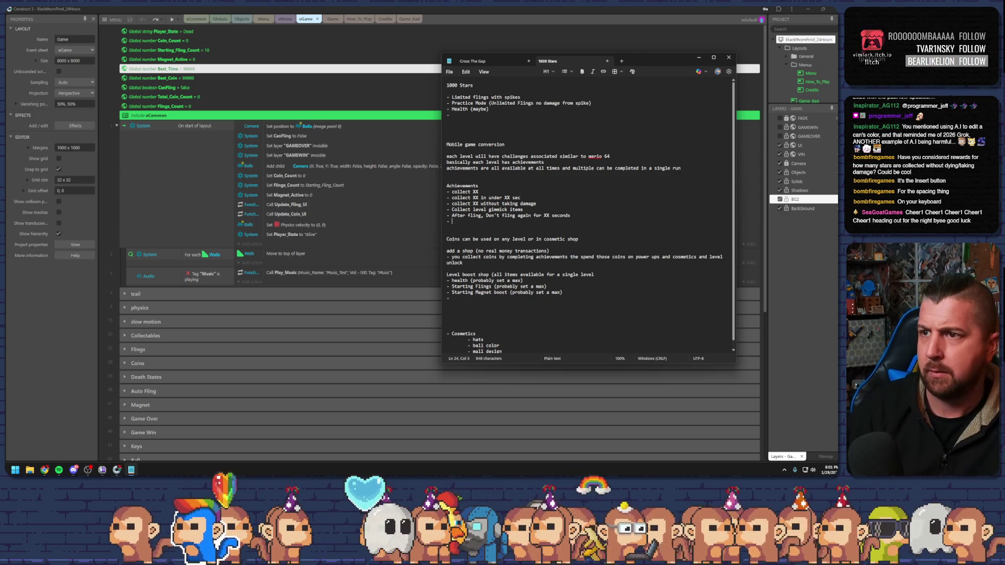
Relaunch the preview, fling the ball eight times until losing at 44/1000 stars, then close it.
left_click(172, 22)
left_click(172, 20)
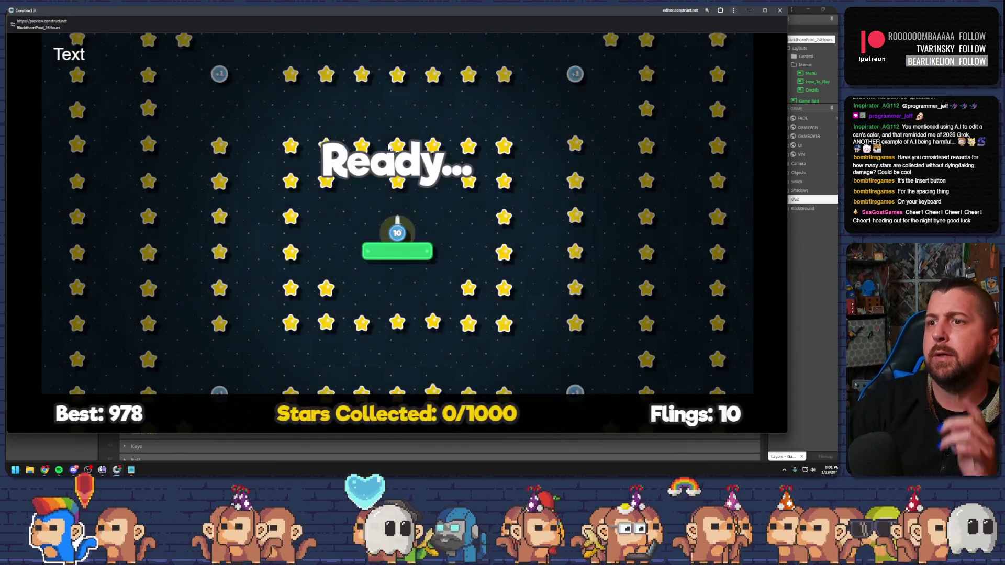
left_click_drag(478, 150, 461, 314)
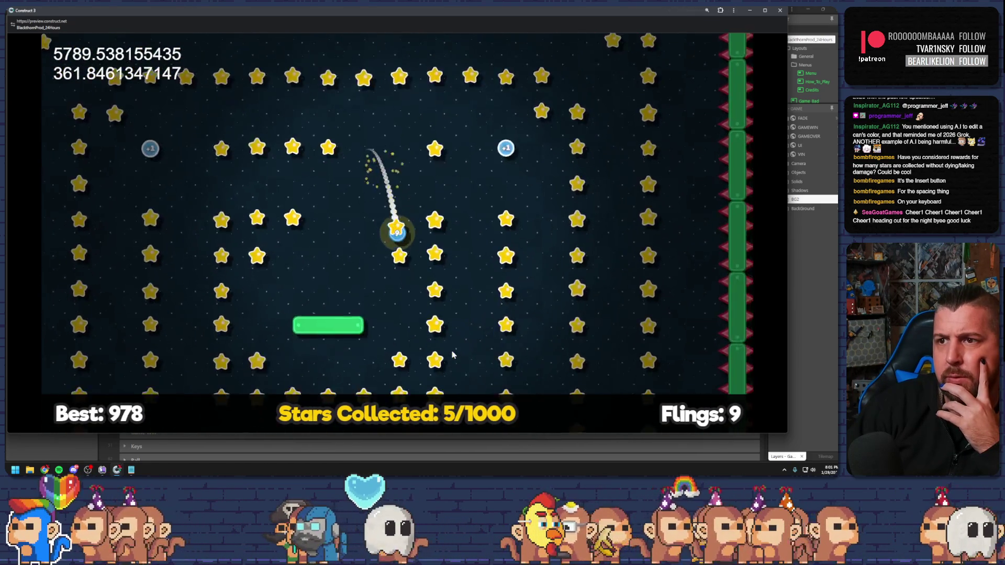
left_click_drag(407, 98, 427, 327)
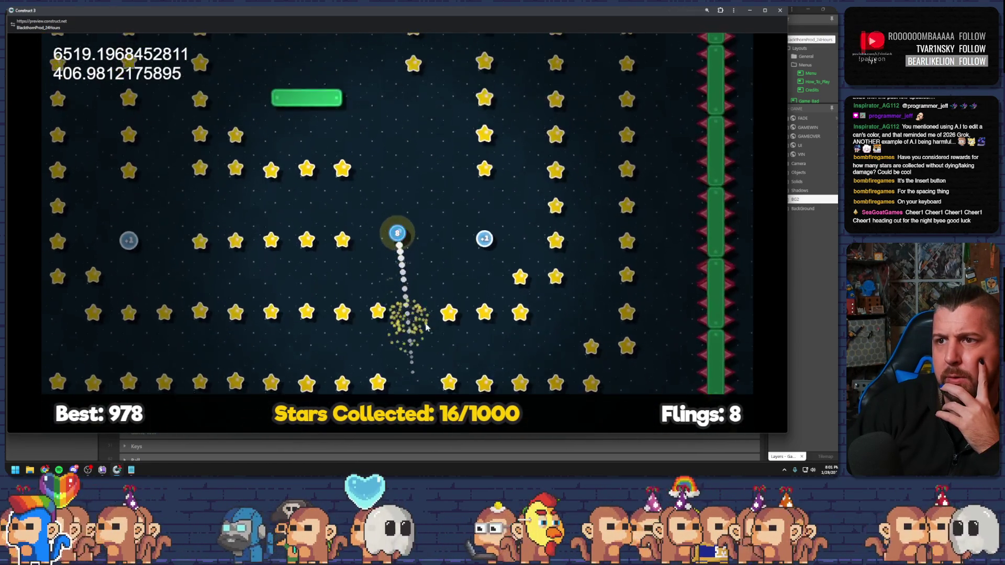
left_click_drag(390, 193, 397, 206)
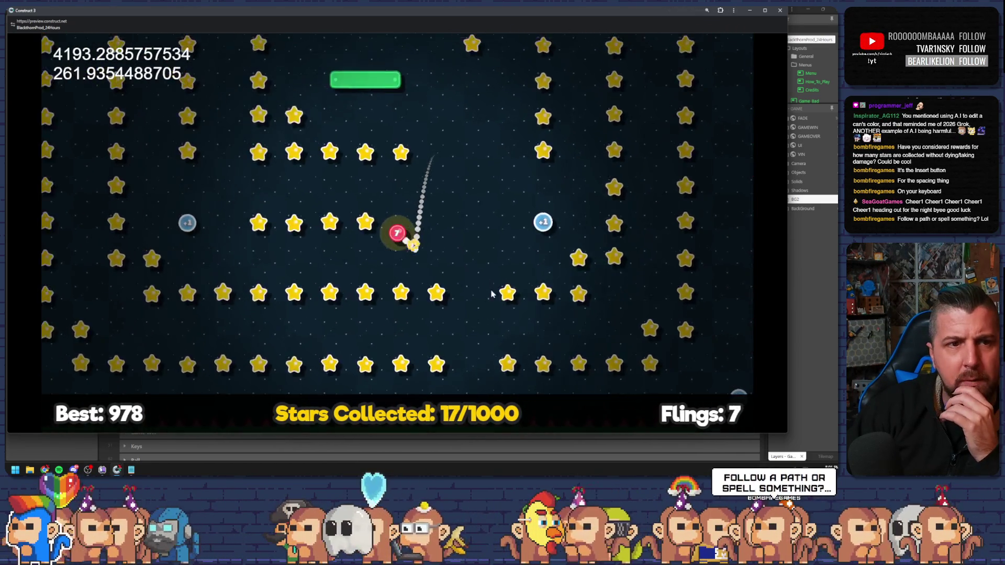
left_click_drag(401, 146, 411, 319)
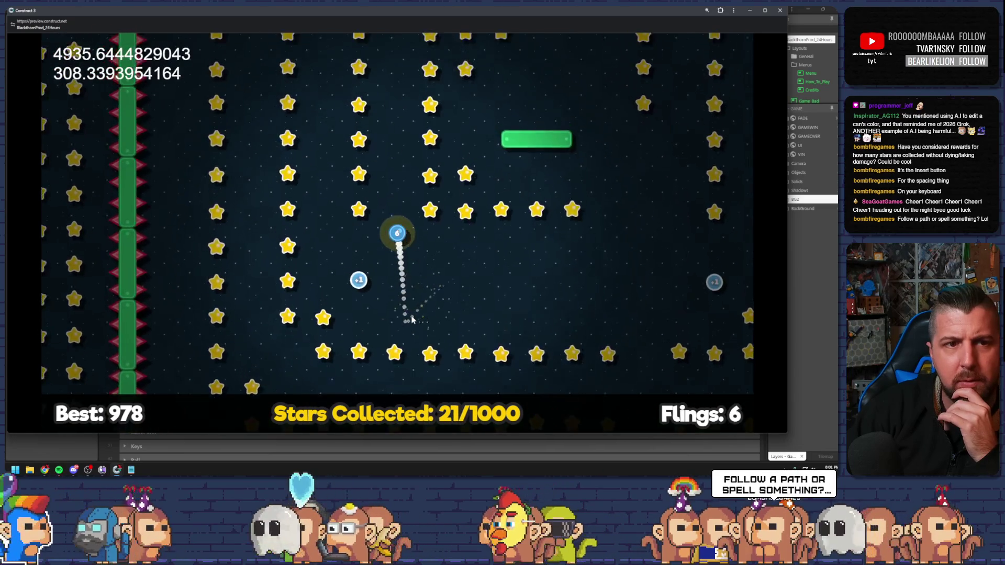
left_click_drag(377, 145, 386, 318)
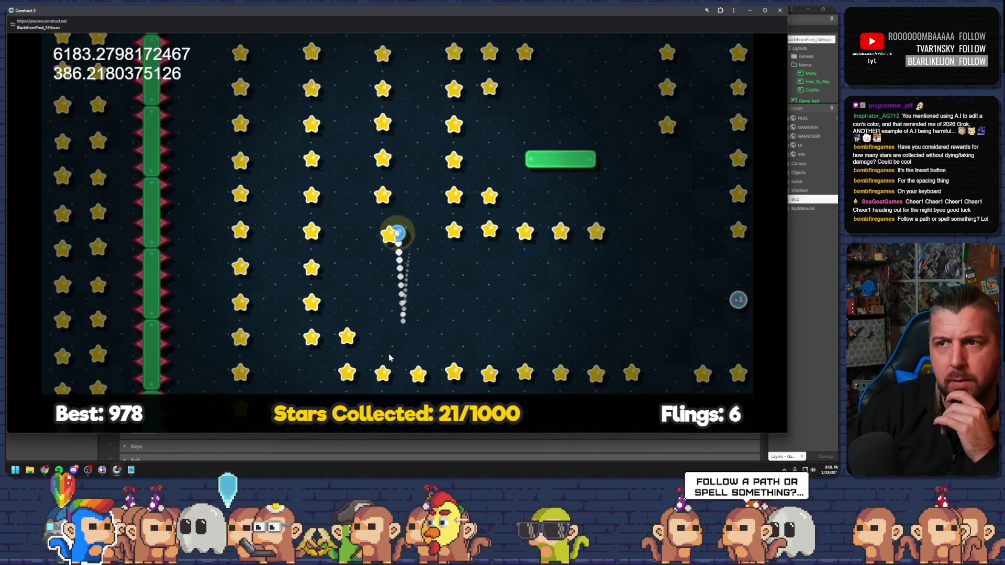
mouse_move(460, 154)
left_mouse_down()
mouse_move(424, 233)
mouse_move(386, 370)
mouse_move(396, 335)
left_mouse_up()
left_click_drag(399, 139, 409, 306)
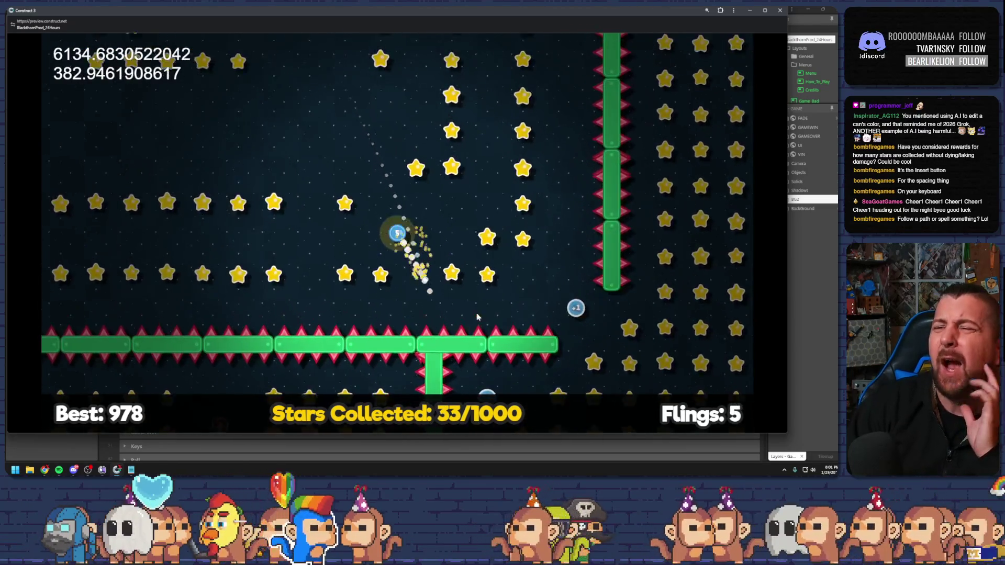
left_click_drag(278, 183, 325, 230)
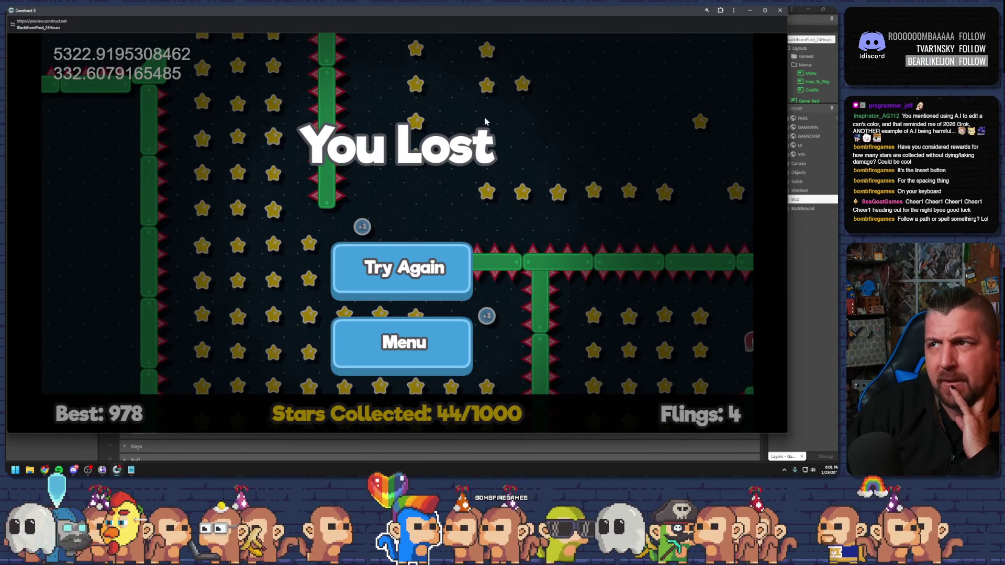
key("alt+F4")
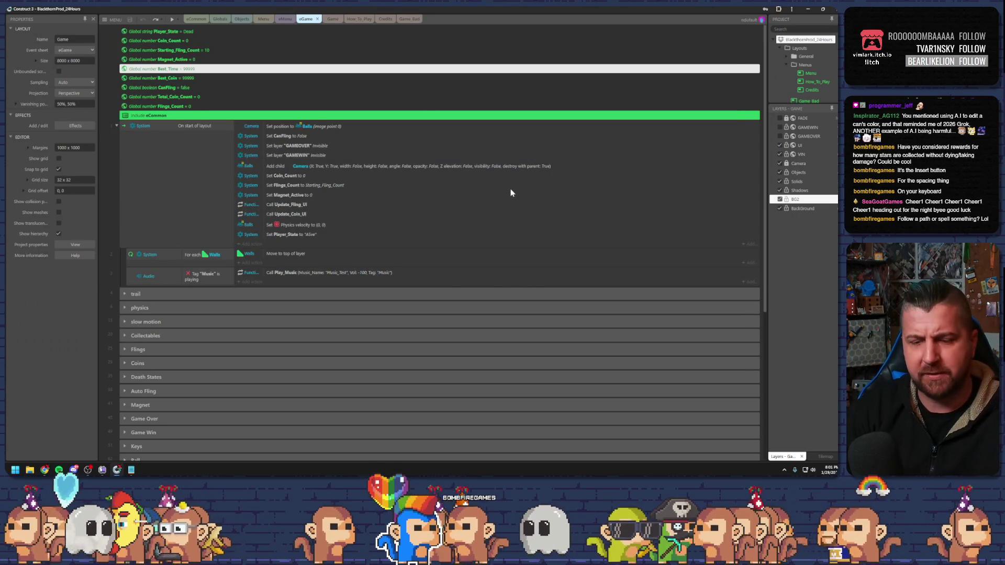
Write 'Collect all RED Stars' on the empty achievements bullet and begin a '-' bullet beneath it.
key("alt+Tab")
left_click(538, 300)
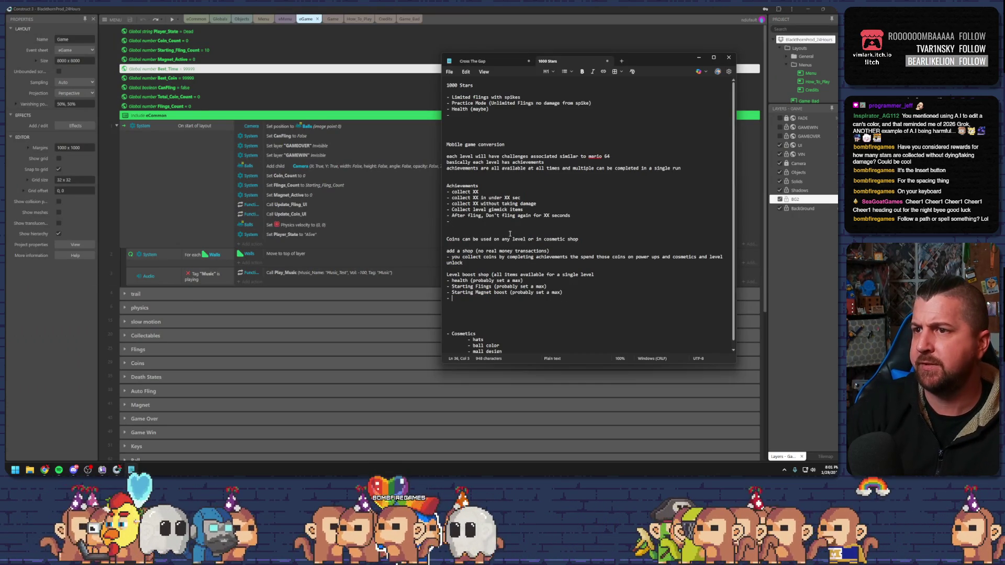
type("Collect all RE")
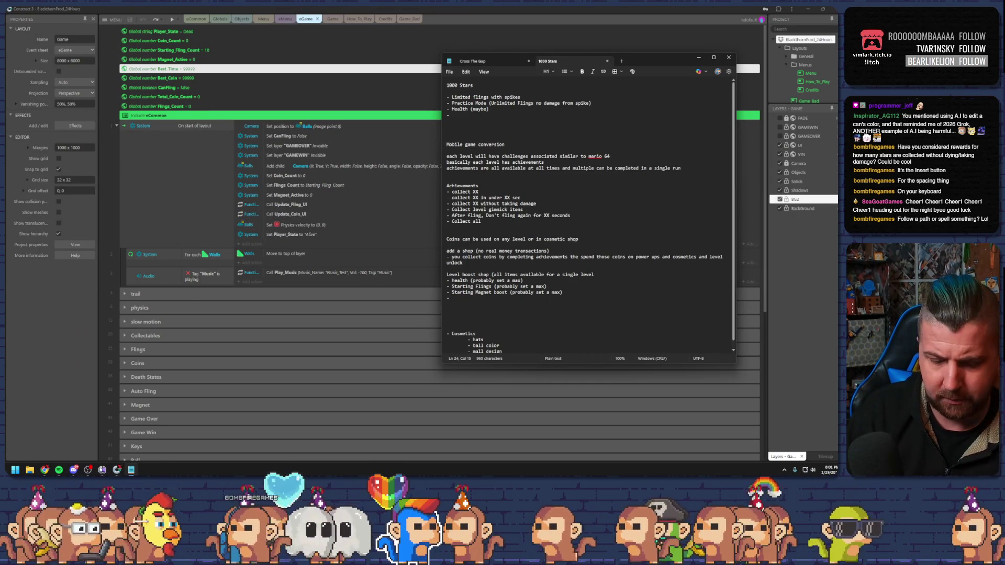
type("D")
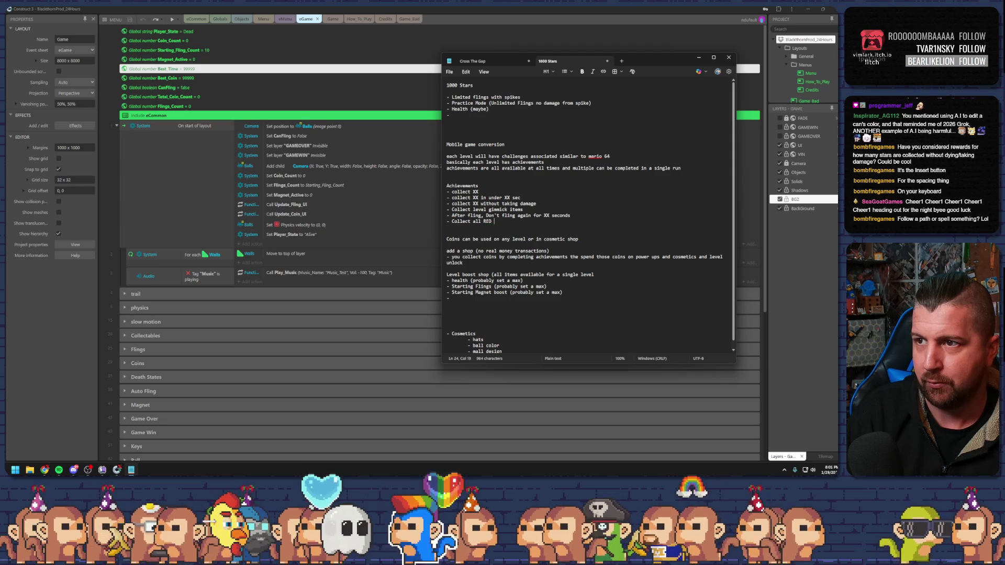
type(" Start")
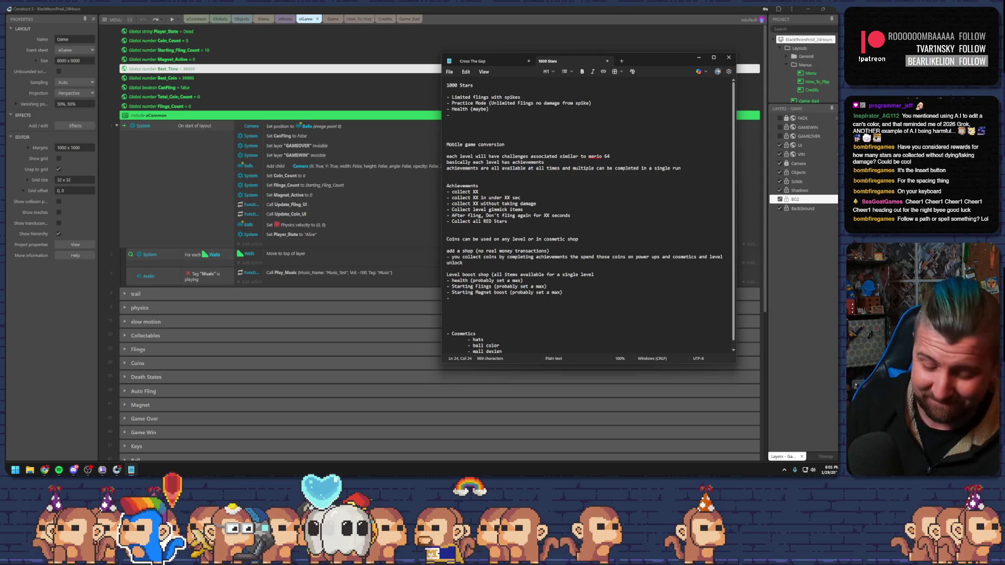
key("Return")
type("-")
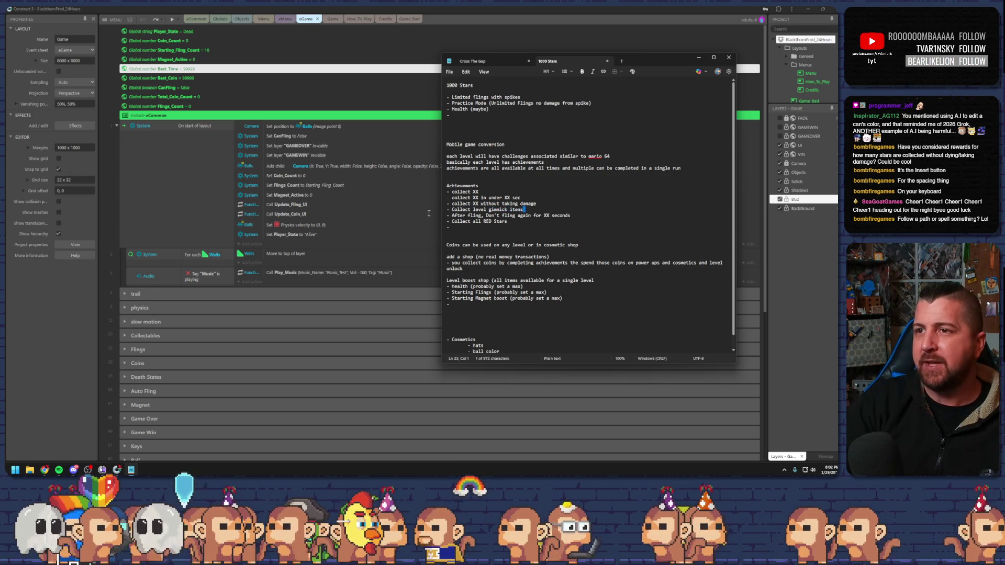
Extend the RED Stars achievement to read 'Collect all RED Stars or spell STAR (ala tony hawk)'.
left_click_drag(525, 209, 429, 209)
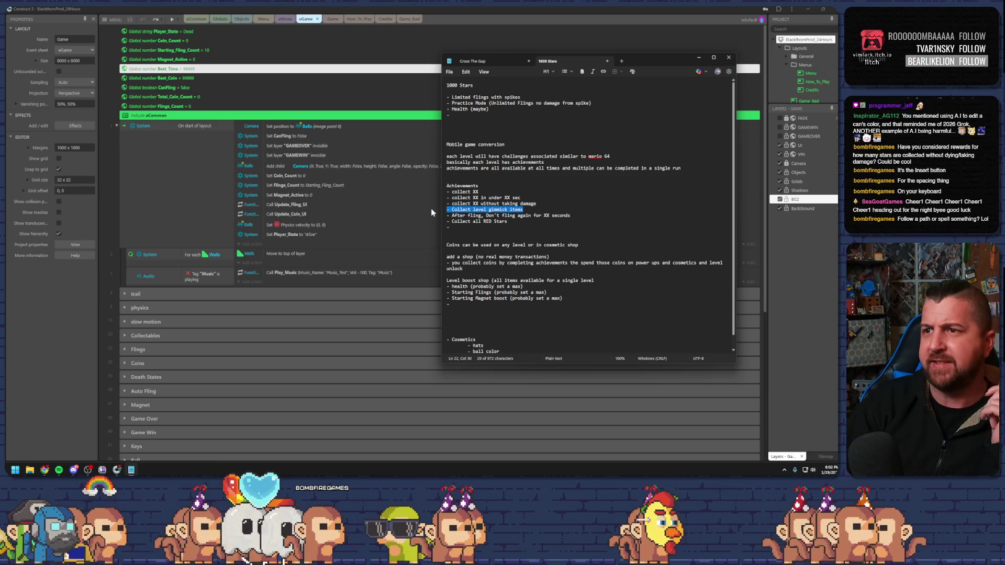
left_click_drag(448, 221, 507, 221)
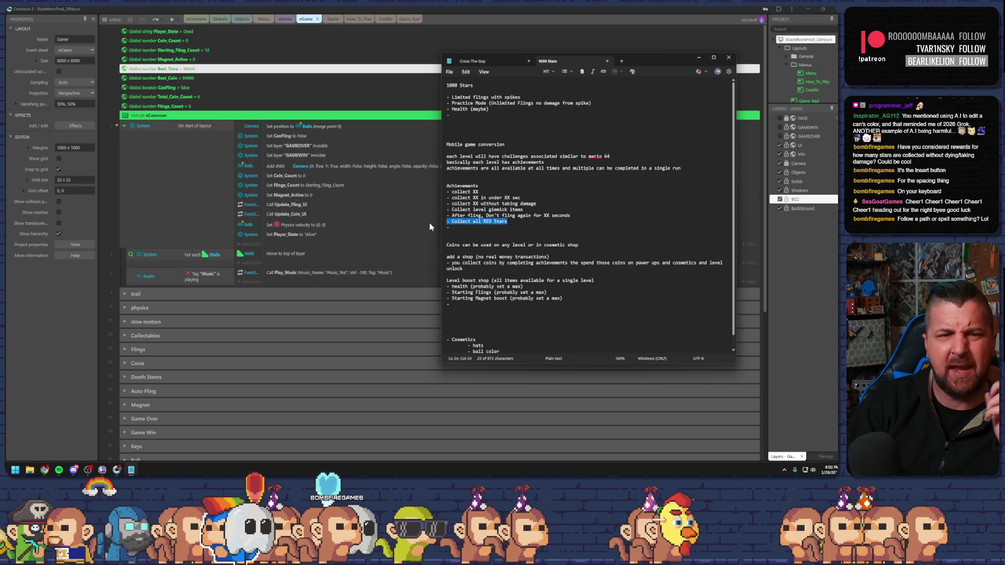
left_click(480, 231)
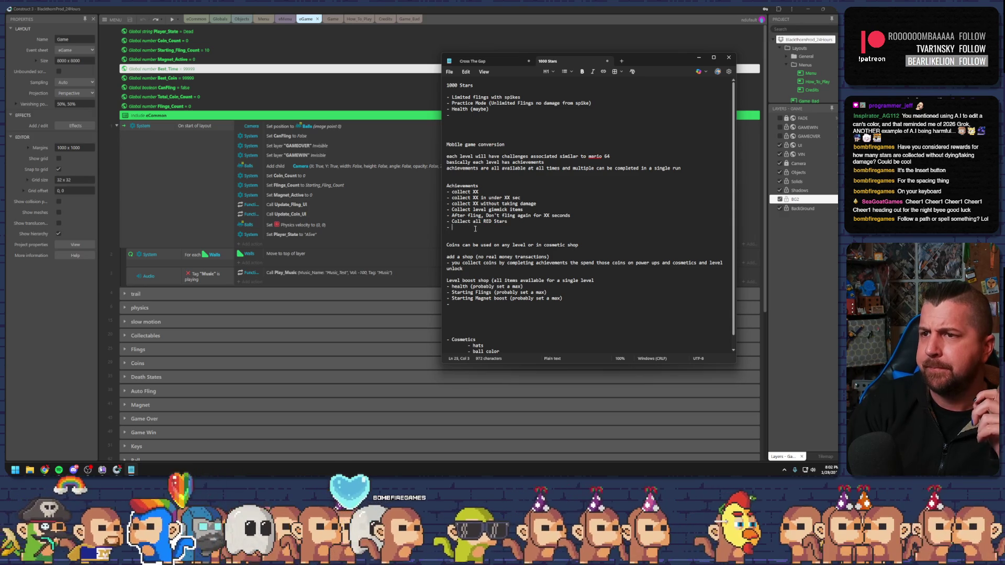
left_click(515, 221)
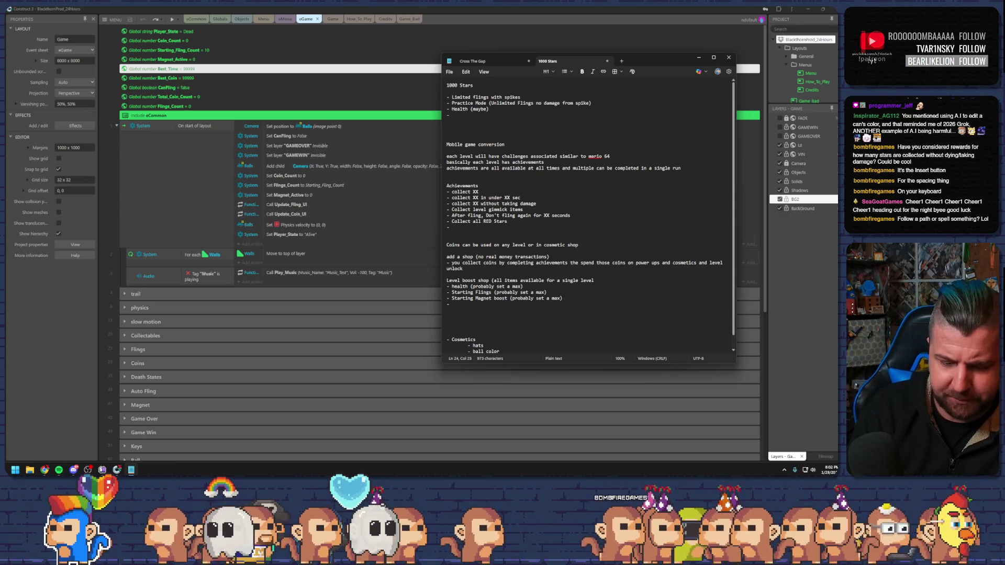
type("or spell ")
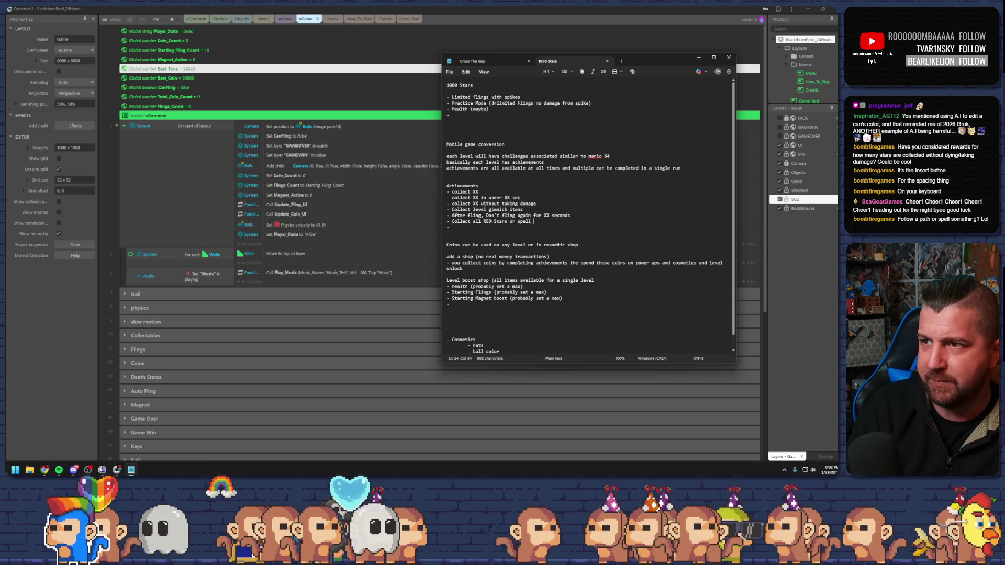
type("STAR ")
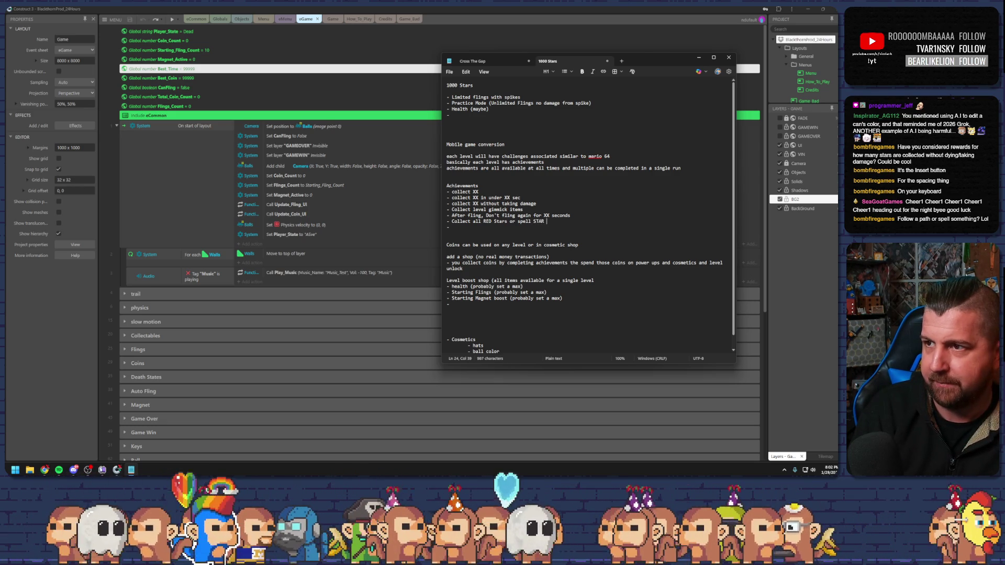
type("(ala")
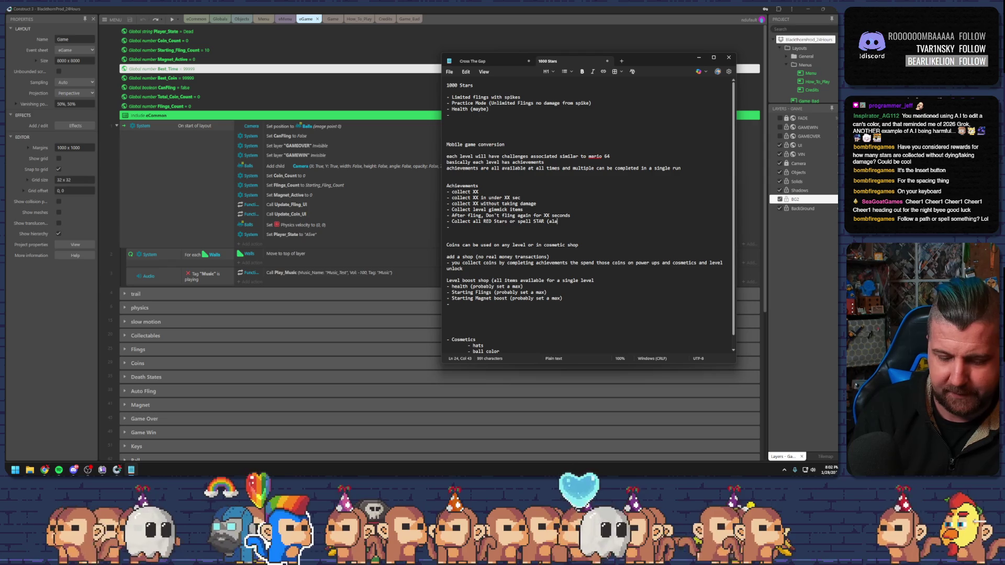
type(" t")
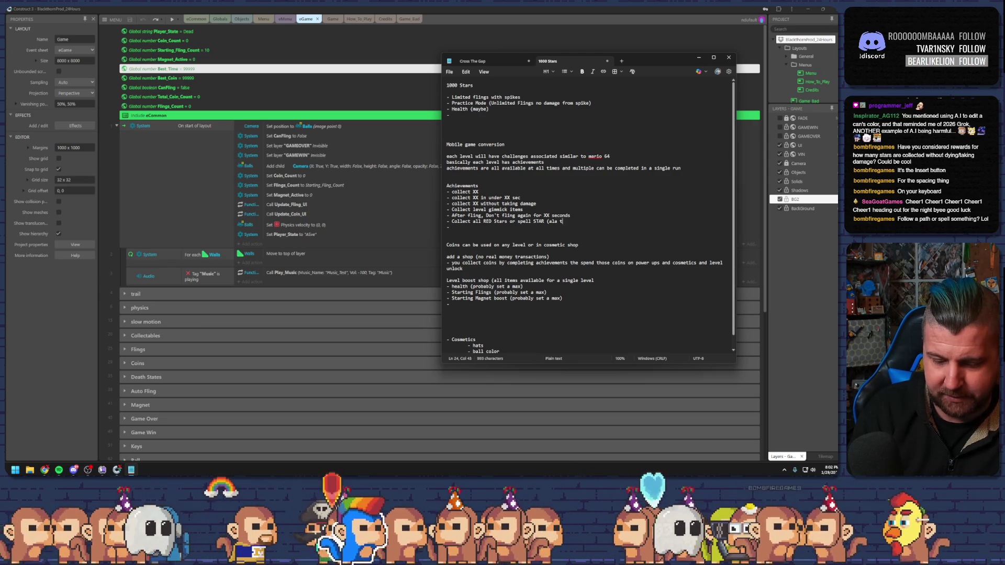
type("ony haw")
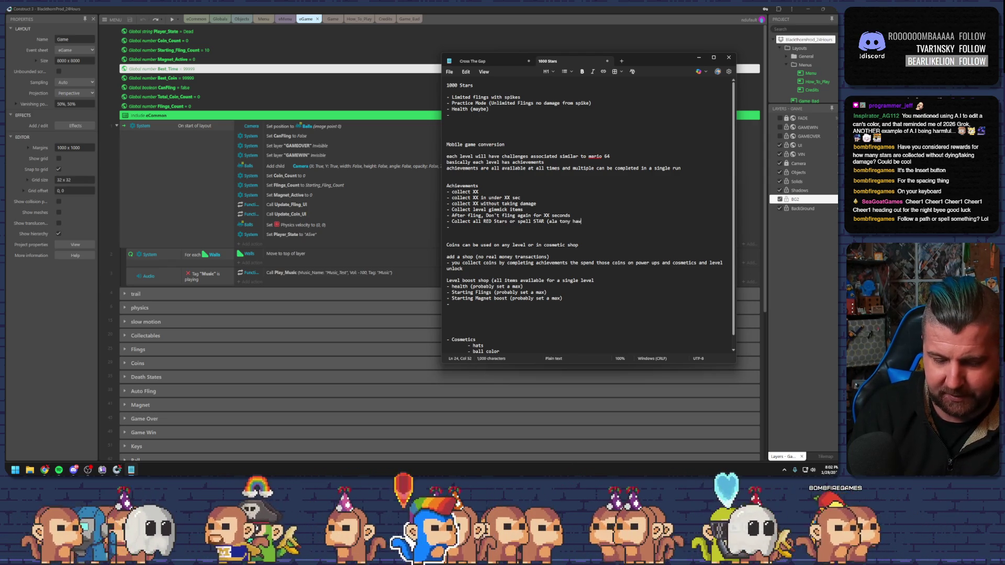
type("k)")
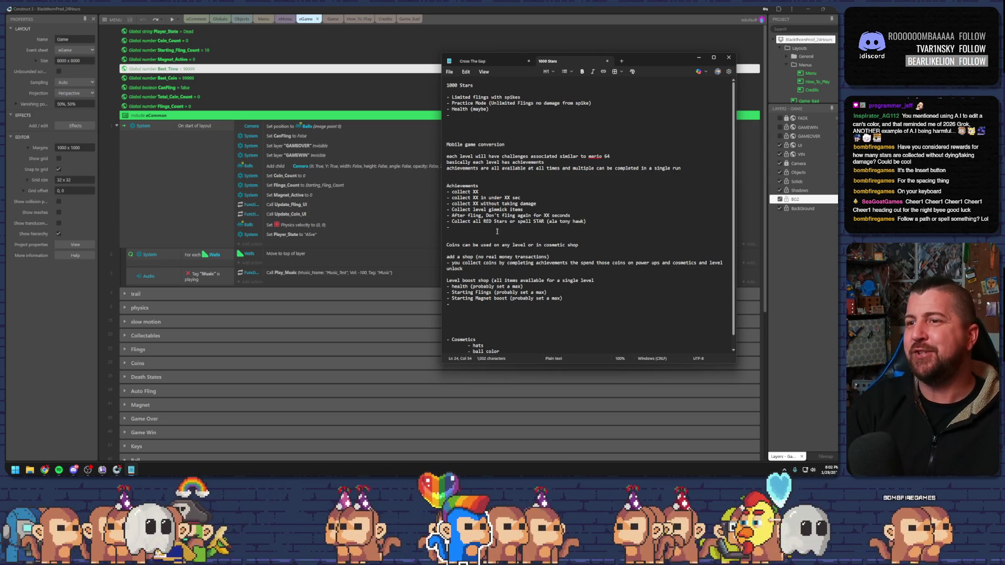
key("Down")
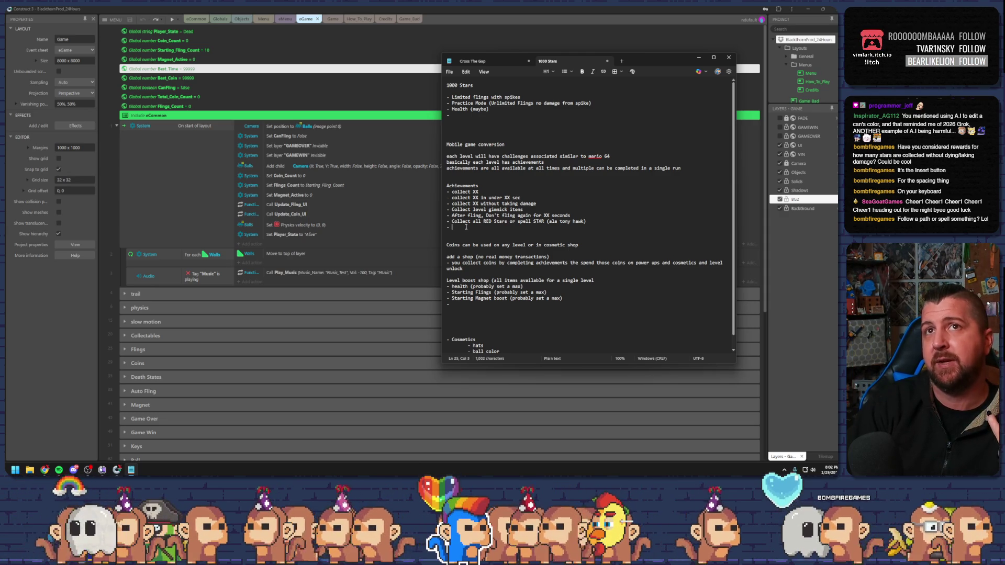
left_click_drag(523, 210, 457, 209)
left_click(480, 209)
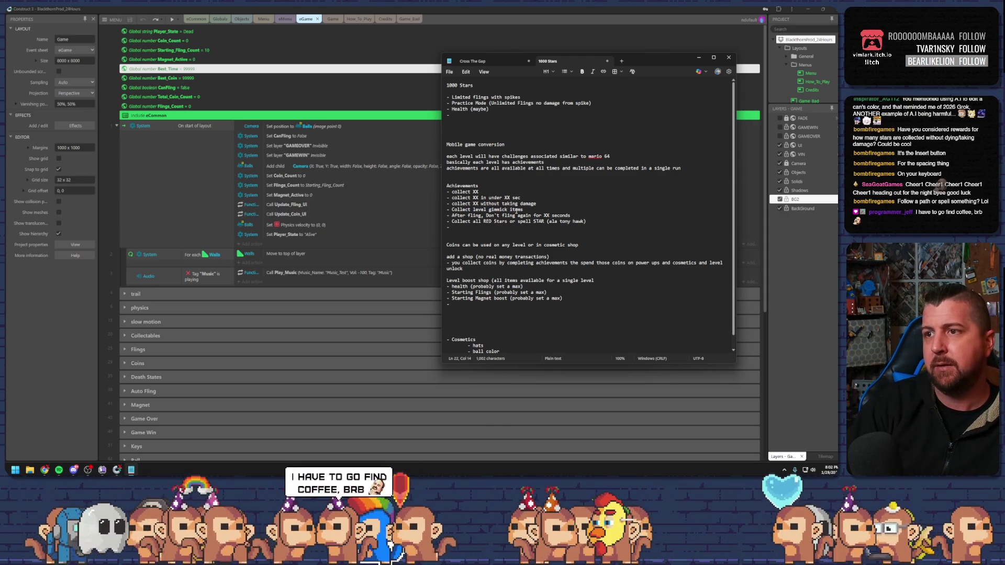